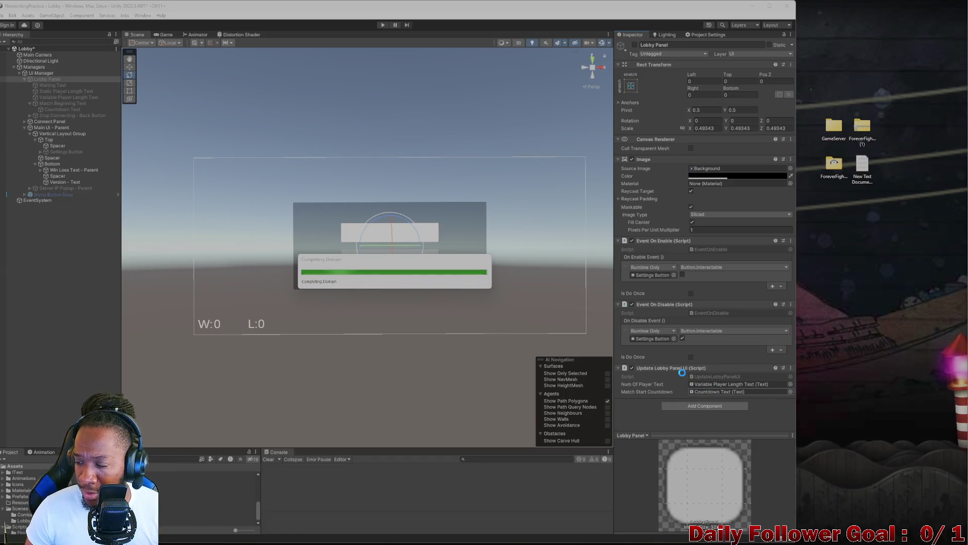
- In Unity, briefly re-enable the Lobby Panel to inspect its Countdown Text object, then deactivate it
{"action": "left_click", "coordinate": [708, 392]}
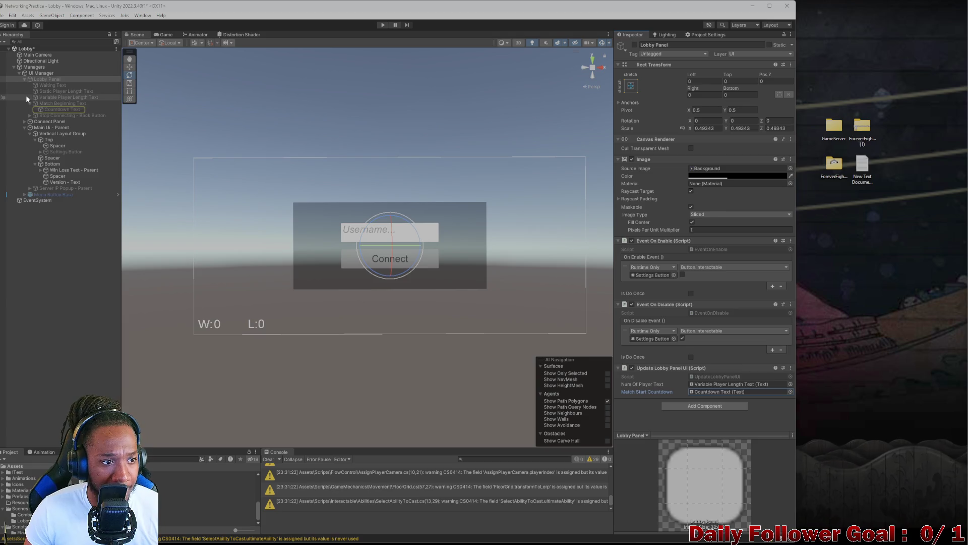
{"action": "left_click", "coordinate": [634, 44]}
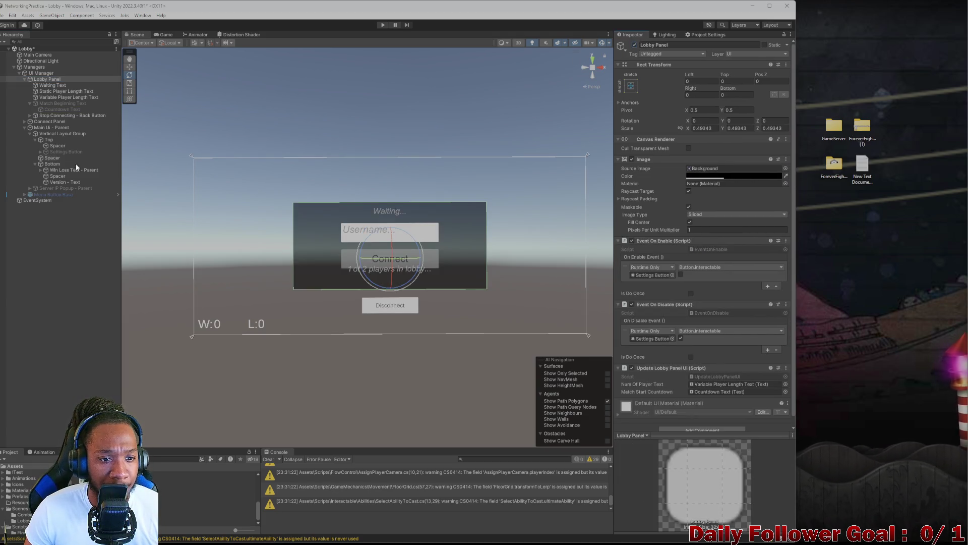
{"action": "left_click", "coordinate": [61, 109]}
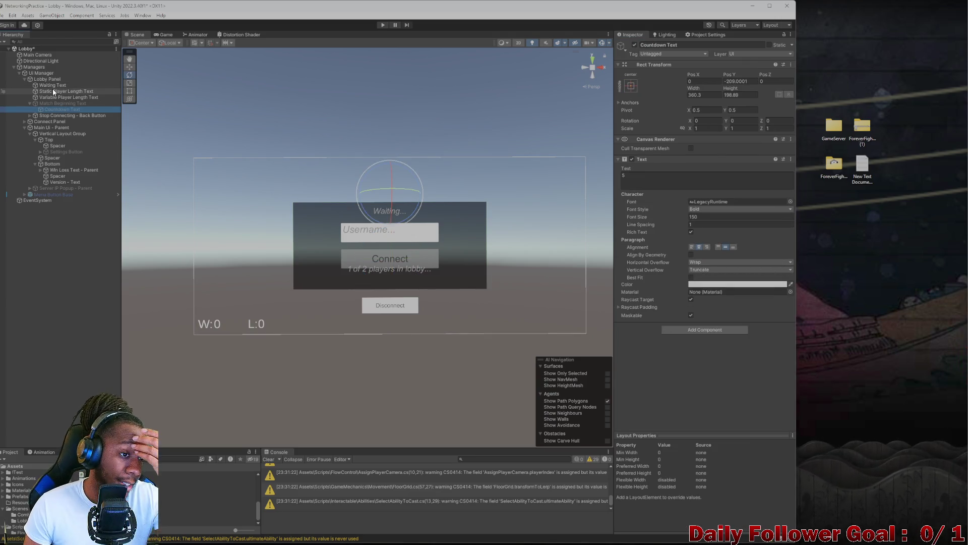
{"action": "left_click", "coordinate": [57, 79]}
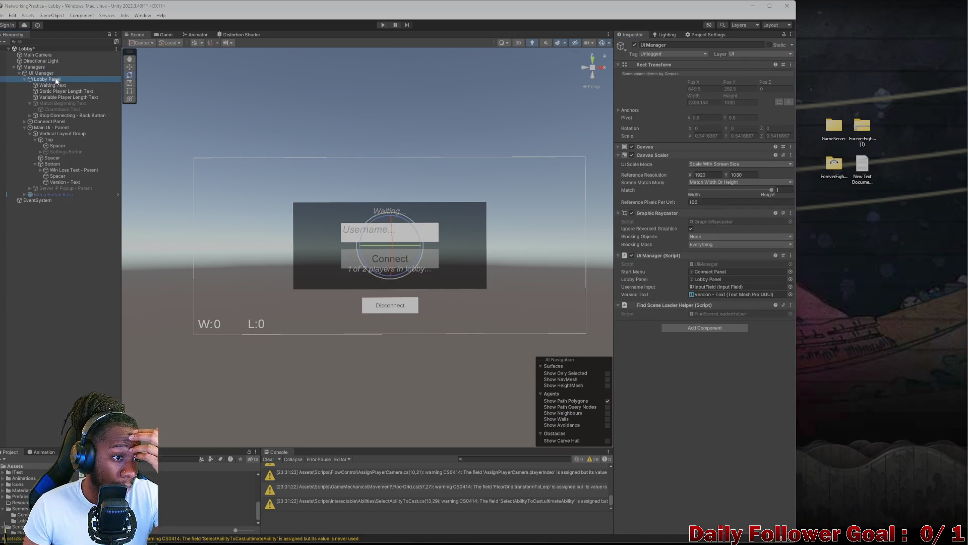
{"action": "left_click", "coordinate": [634, 45]}
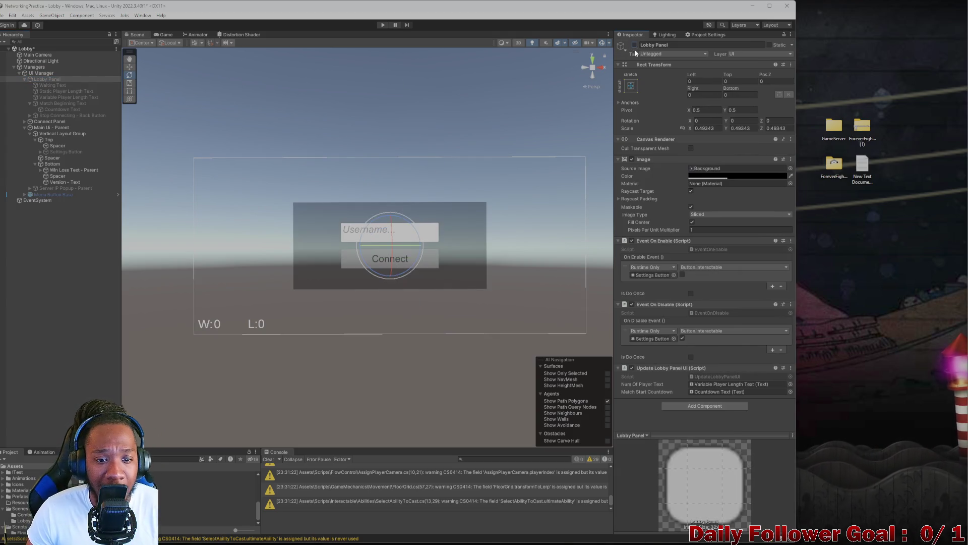
- Add an empty 'if' statement inside Update() in UpdateLobbyPanelUi.cs
{"action": "key", "text": "alt+Tab"}
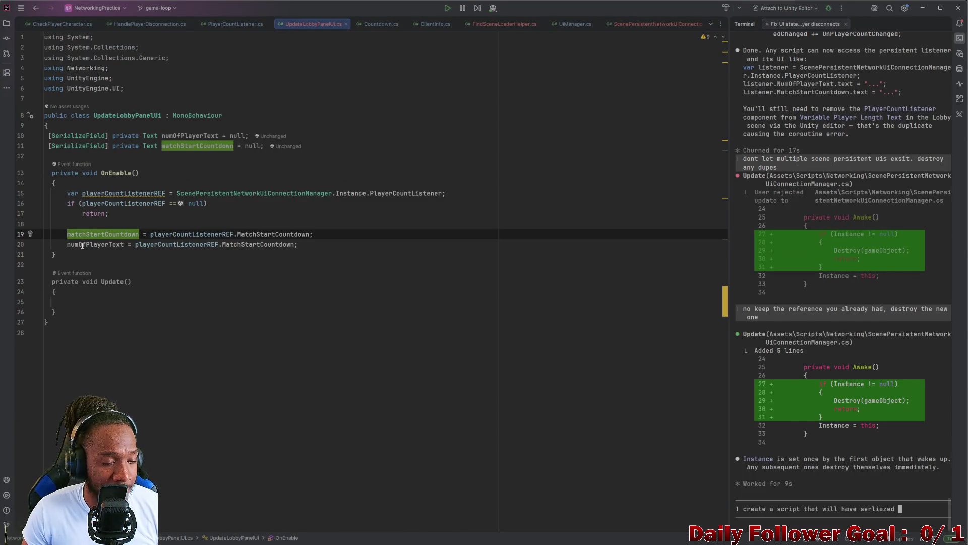
{"action": "left_click", "coordinate": [82, 245]}
{"action": "key", "text": "Up"}
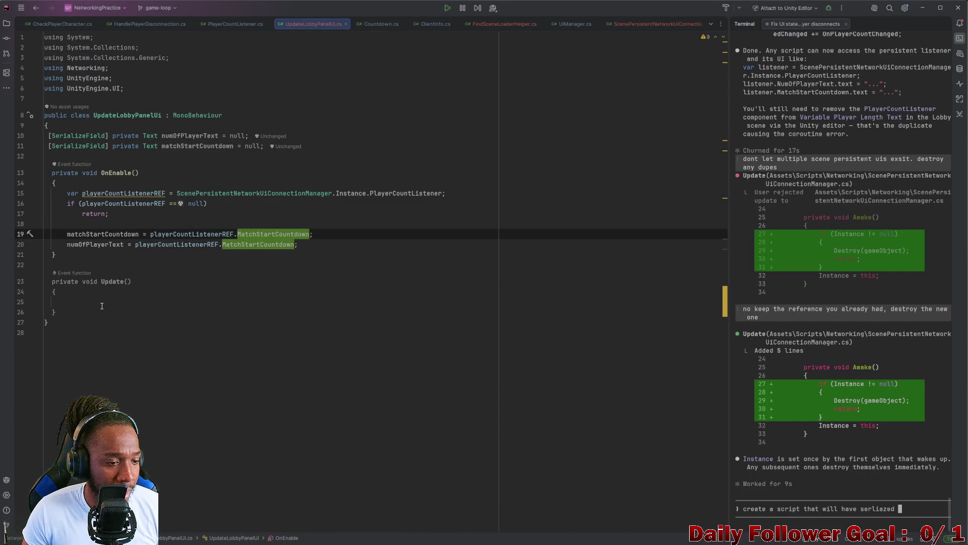
{"action": "left_click", "coordinate": [96, 305]}
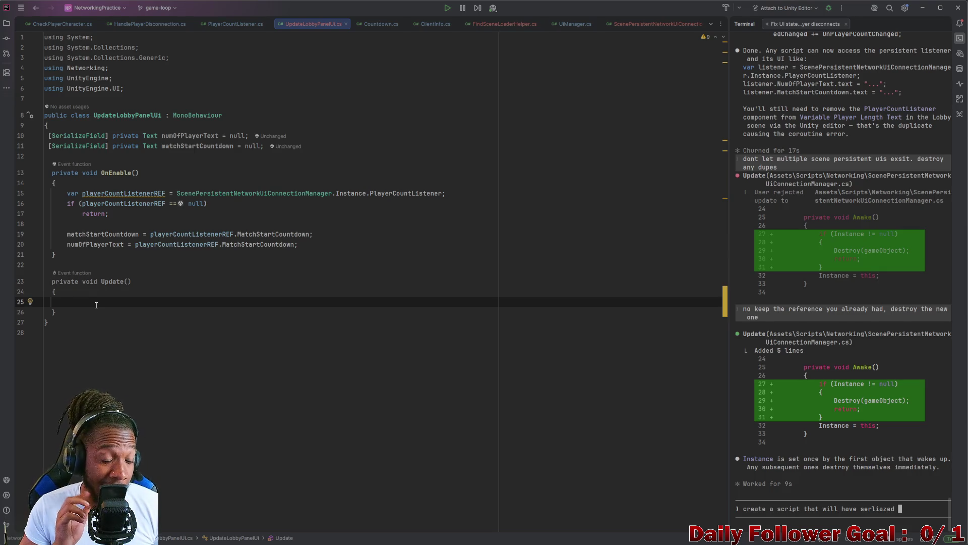
{"action": "type", "text": "if"}
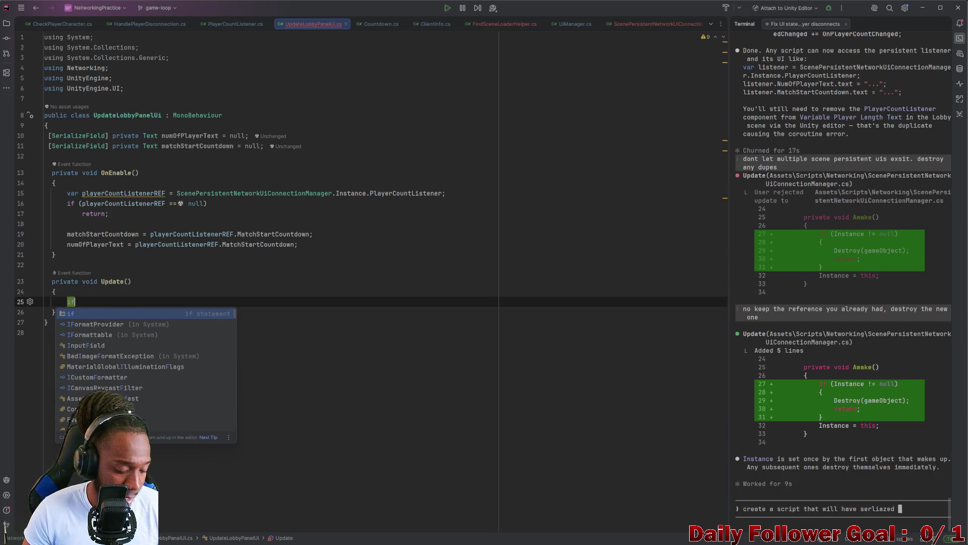
{"action": "key", "text": "Return"}
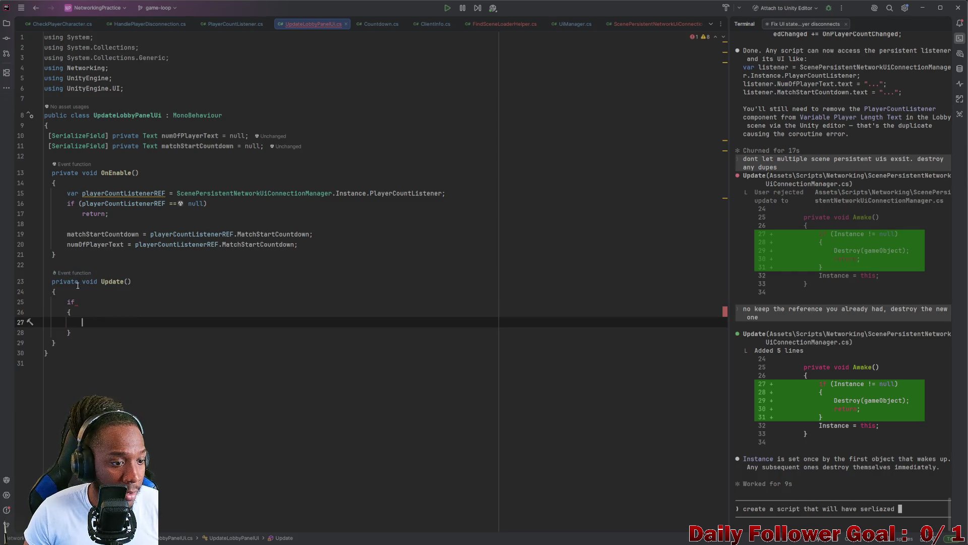
{"action": "left_click", "coordinate": [136, 204]}
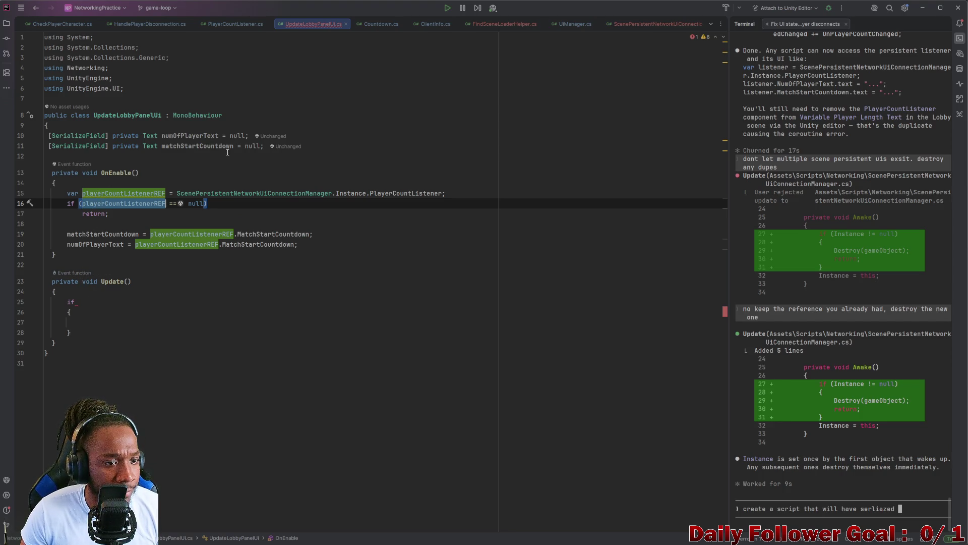
{"action": "left_click", "coordinate": [124, 167]}
{"action": "key", "text": "Up"}
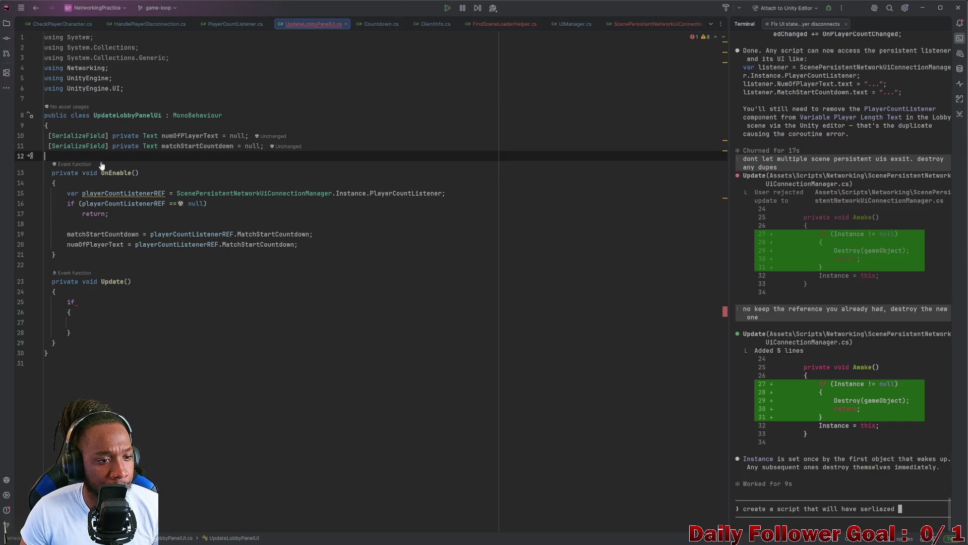
- Declare a private PlayerCountListener playerCountListenerREF field and drop 'var' from OnEnable's assignment
{"action": "key", "text": "Return"}
{"action": "key", "text": "Return"}
{"action": "type", "text": "p"}
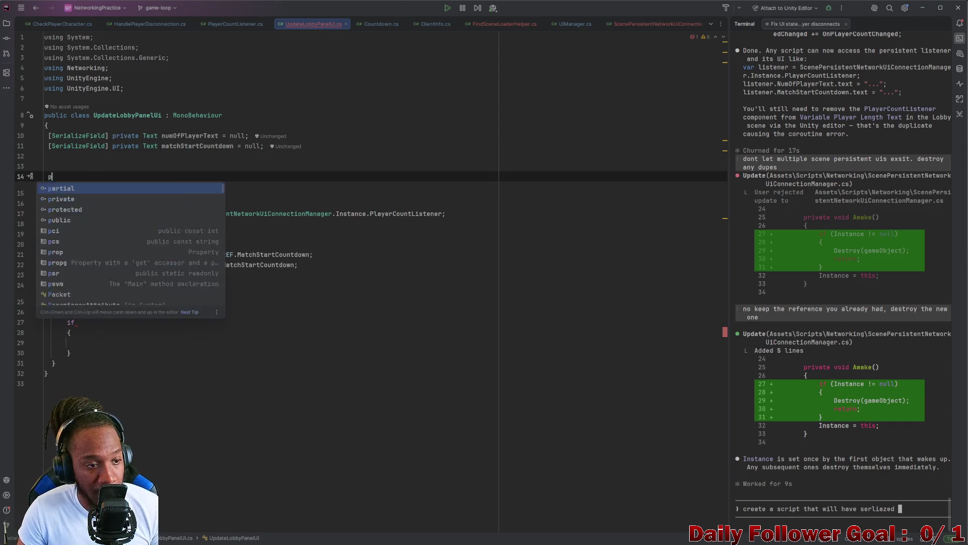
{"action": "type", "text": "riva"}
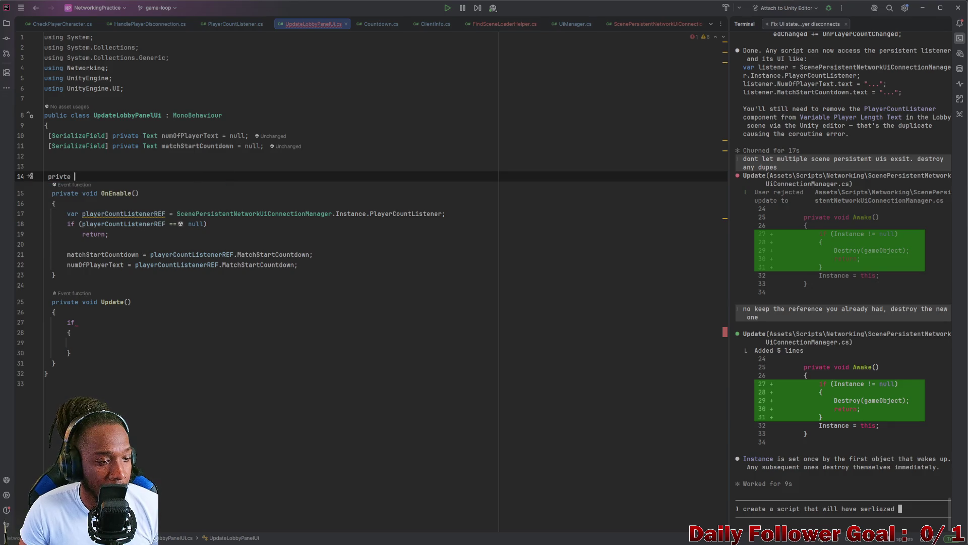
{"action": "key", "text": "Return"}
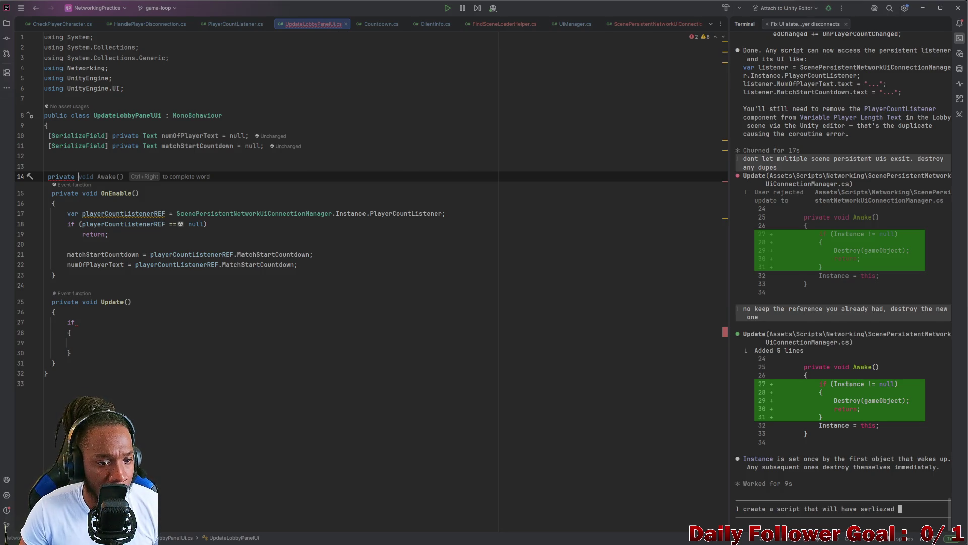
{"action": "type", "text": "Player"}
{"action": "key", "text": "Return"}
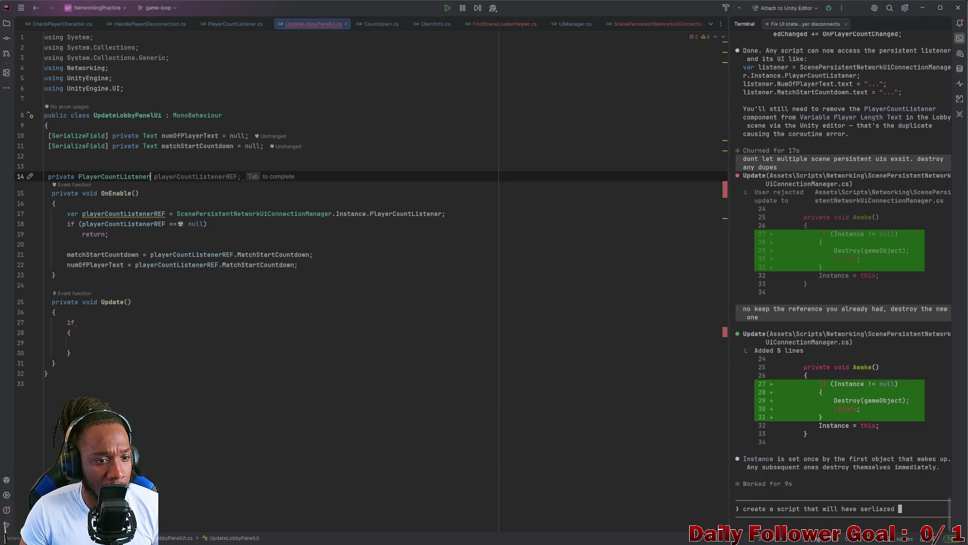
{"action": "key", "text": "Tab"}
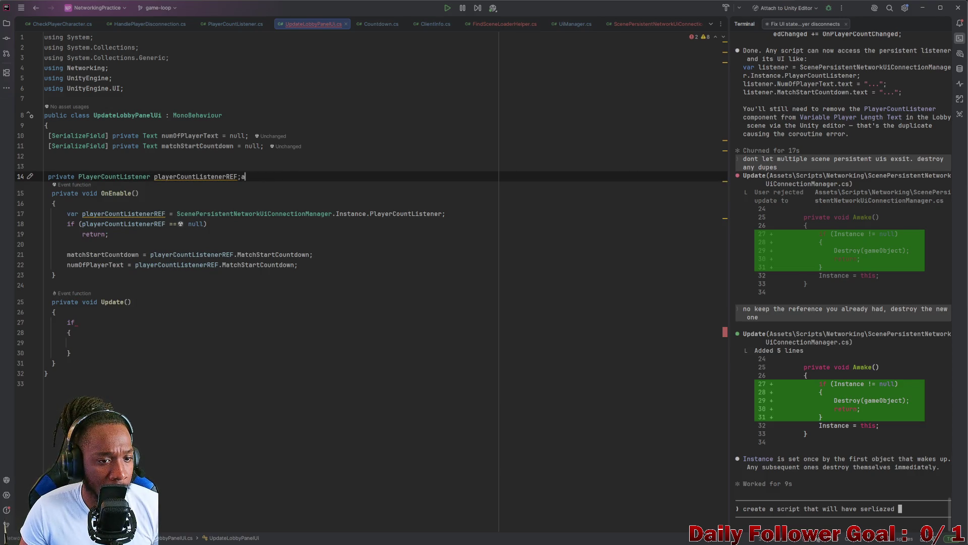
{"action": "left_click", "coordinate": [81, 211]}
{"action": "key", "text": "ctrl+BackSpace"}
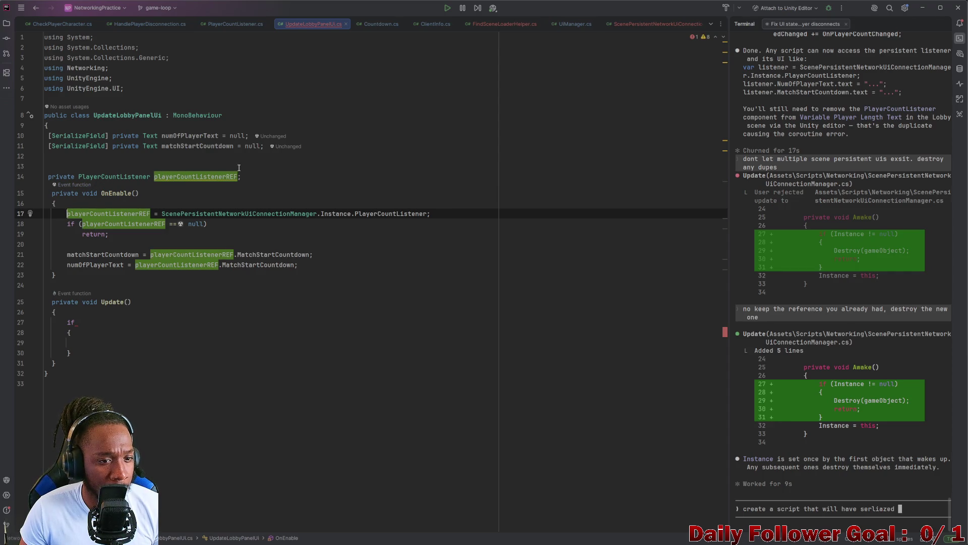
- Initialise the playerCountListenerREF field to '= null' and add a blank line below it
{"action": "left_click", "coordinate": [259, 177]}
{"action": "key", "text": "Return"}
{"action": "key", "text": "Return"}
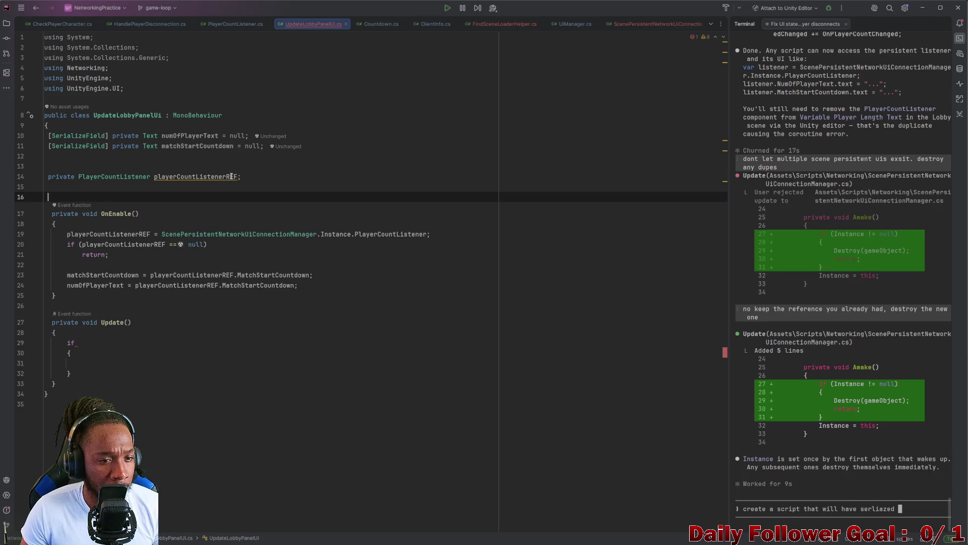
{"action": "left_click", "coordinate": [236, 176]}
{"action": "key", "text": "Right"}
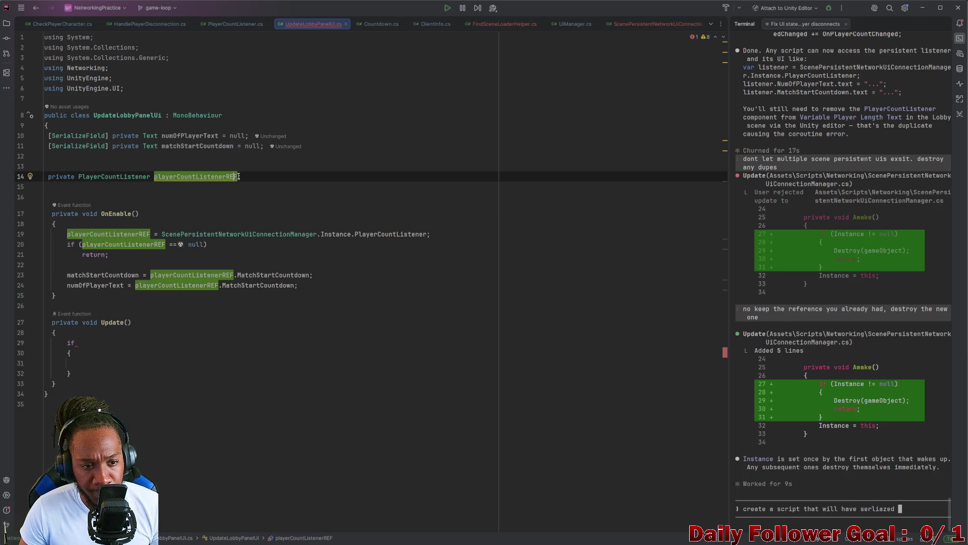
{"action": "type", "text": "= null;"}
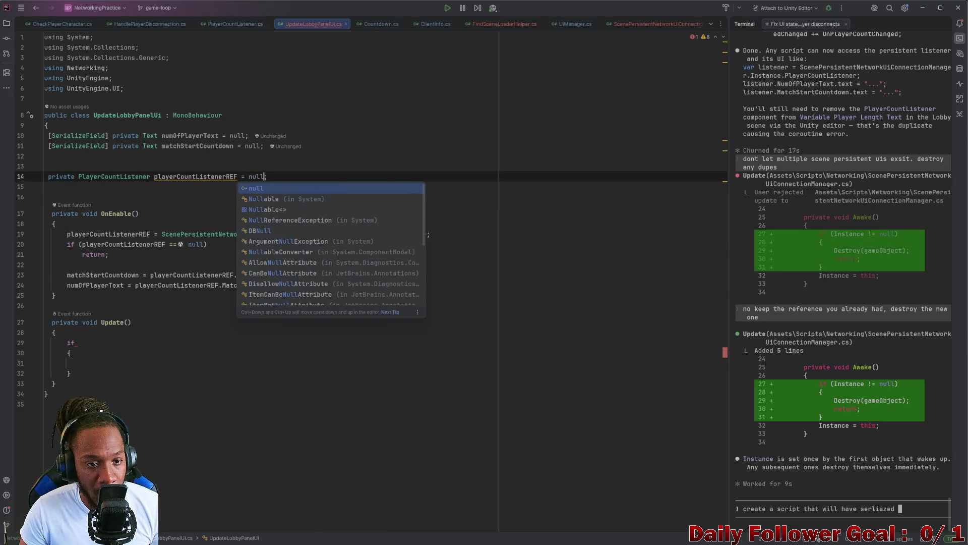
{"action": "left_click", "coordinate": [210, 177]}
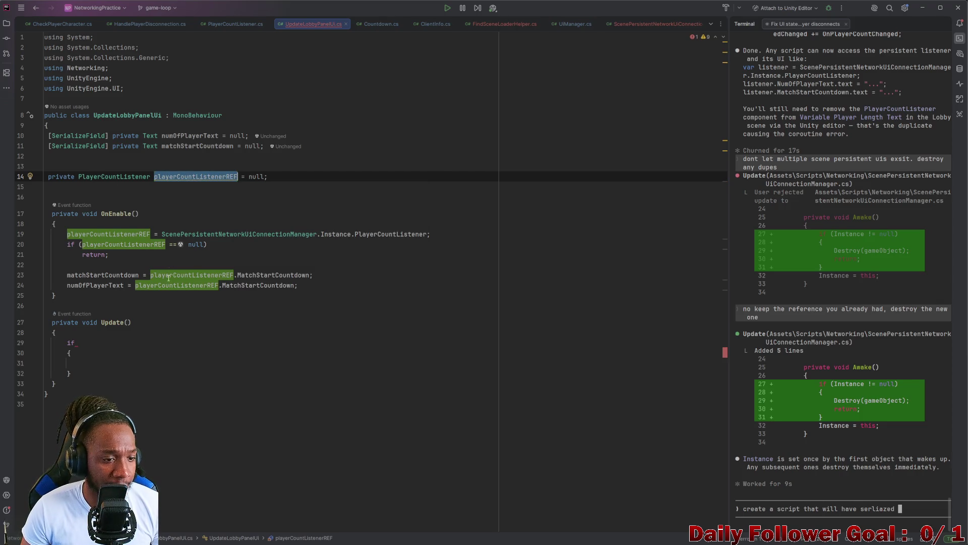
{"action": "left_click", "coordinate": [100, 341]}
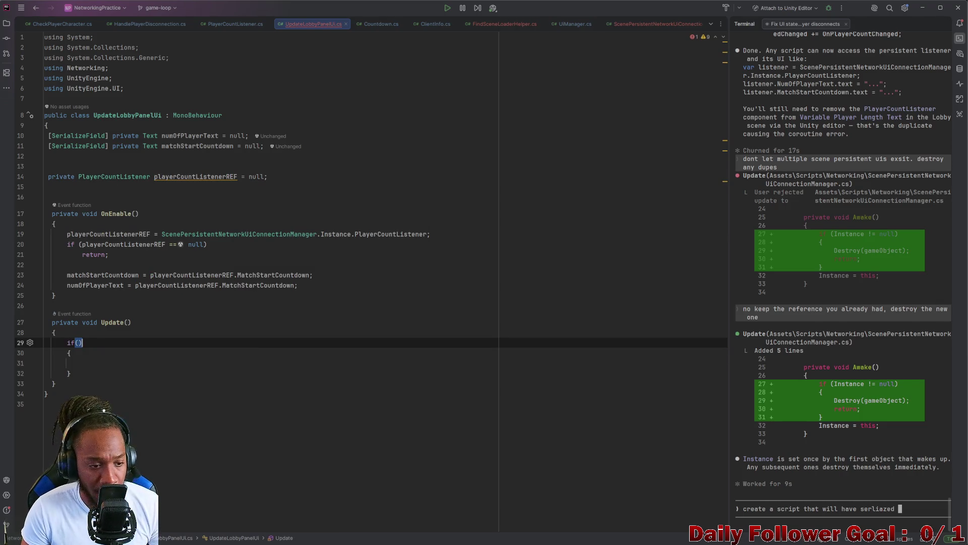
- Give the Update if statement the condition 'playerCountListenerREF != null'
{"action": "type", "text": "("}
{"action": "left_click", "coordinate": [45, 353]}
{"action": "left_click", "coordinate": [198, 176]}
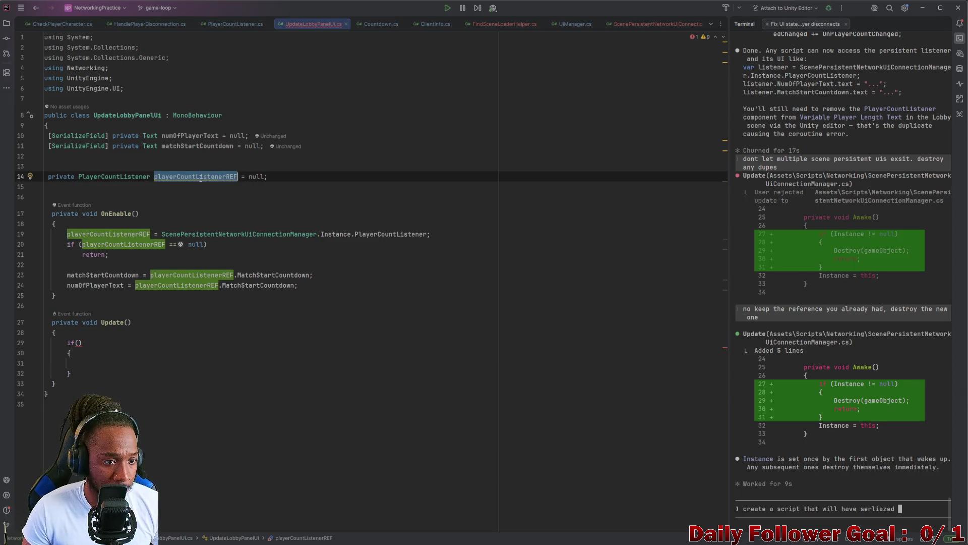
{"action": "left_click", "coordinate": [76, 344]}
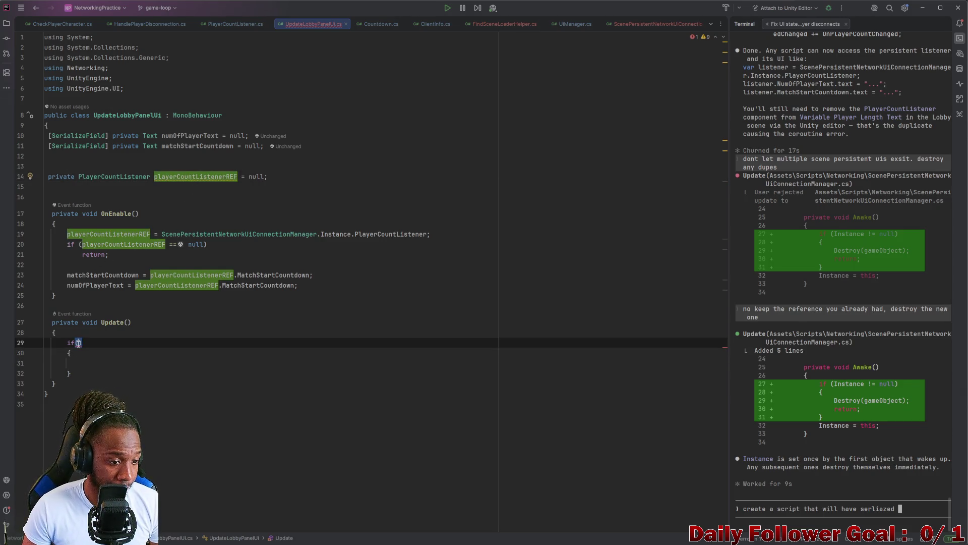
{"action": "type", "text": "playerCountListenerREF"}
{"action": "type", "text": "!=null"}
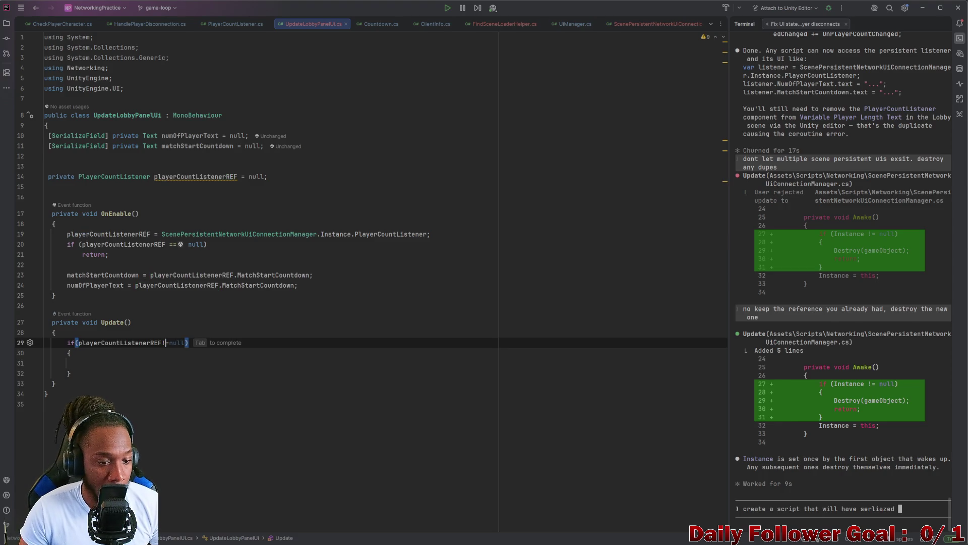
{"action": "left_click", "coordinate": [162, 344]}
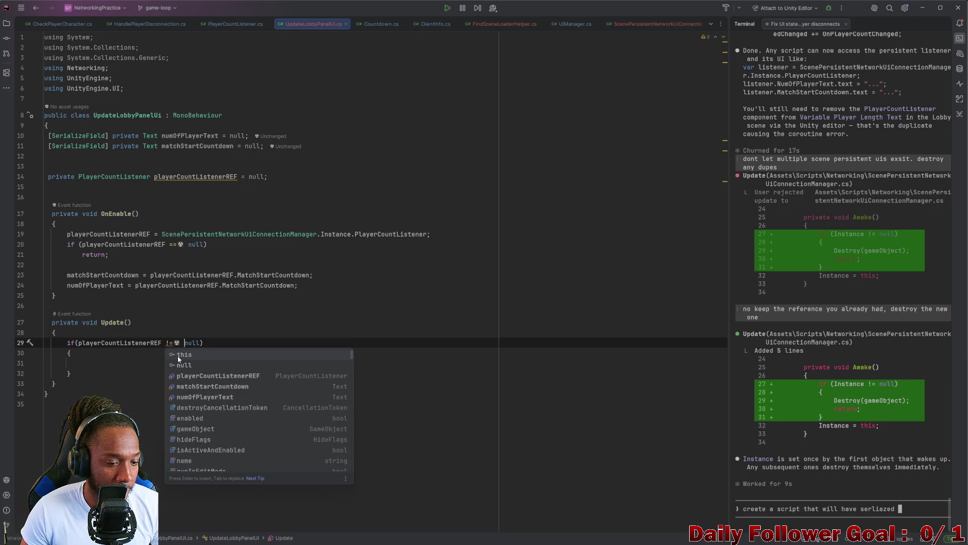
- Copy line 23's matchStartCountdown assignment into the if block body
{"action": "left_click", "coordinate": [96, 367]}
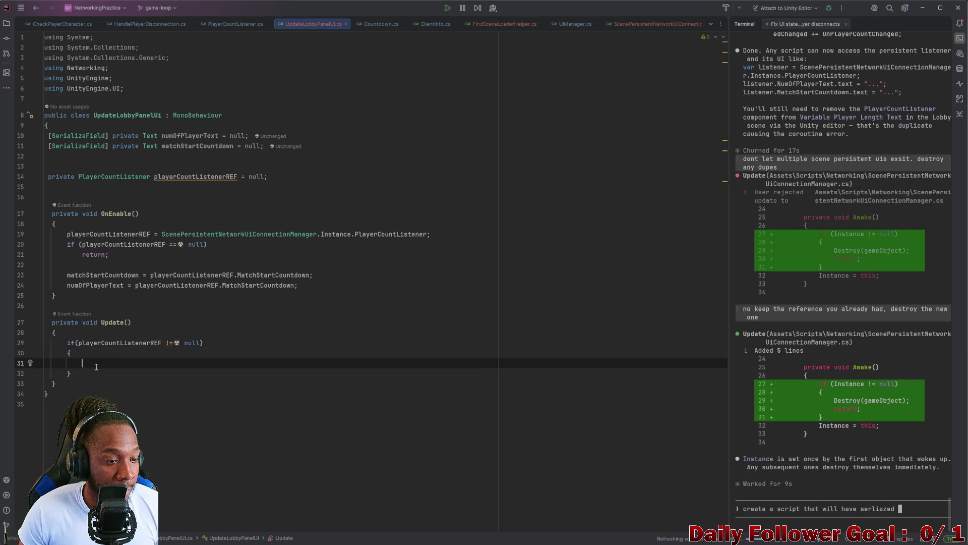
{"action": "left_click_drag", "start_coordinate": [68, 276], "coordinate": [321, 277]}
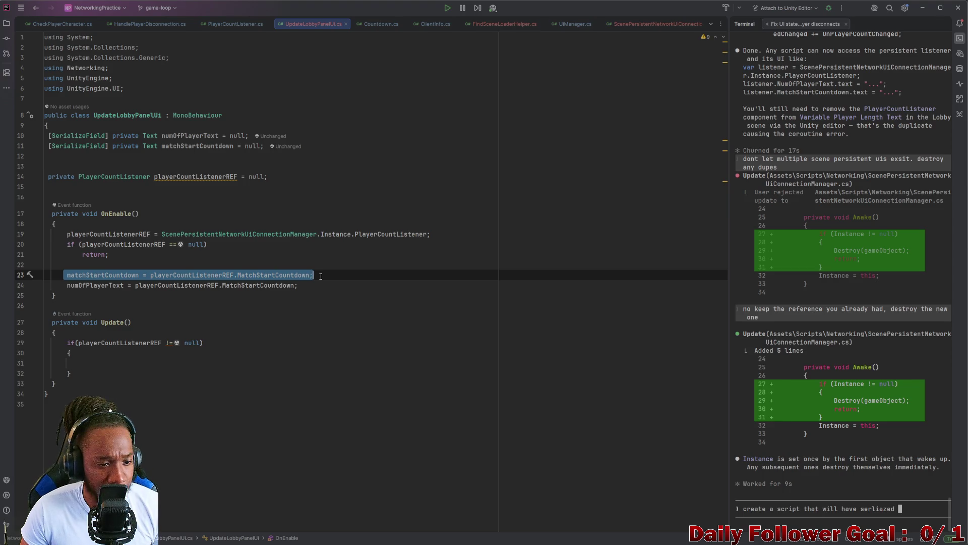
{"action": "key", "text": "ctrl+c"}
{"action": "left_click", "coordinate": [126, 363]}
{"action": "key", "text": "ctrl+v"}
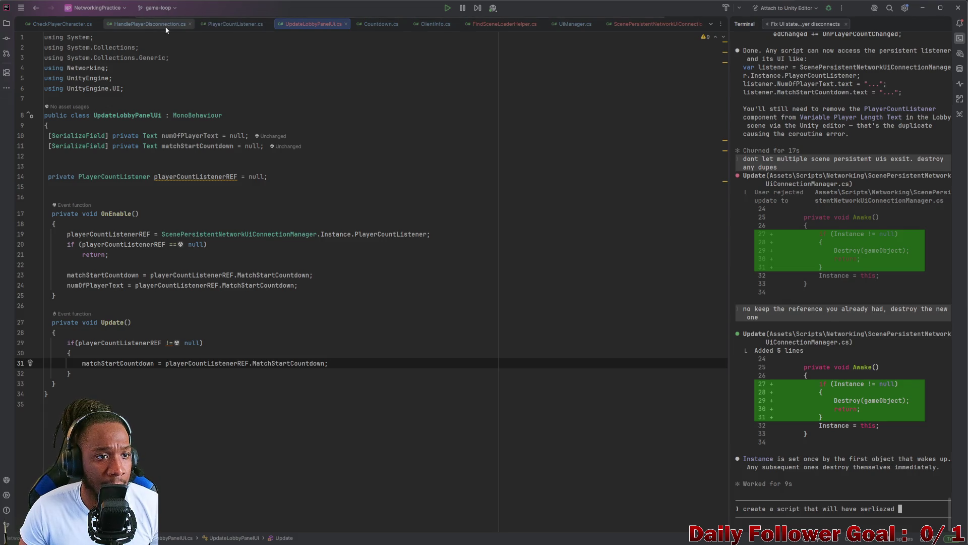
- Review PlayerCountListener.cs's startMatchTimer and its public StartMatchTimerREF property
{"action": "left_click", "coordinate": [252, 25]}
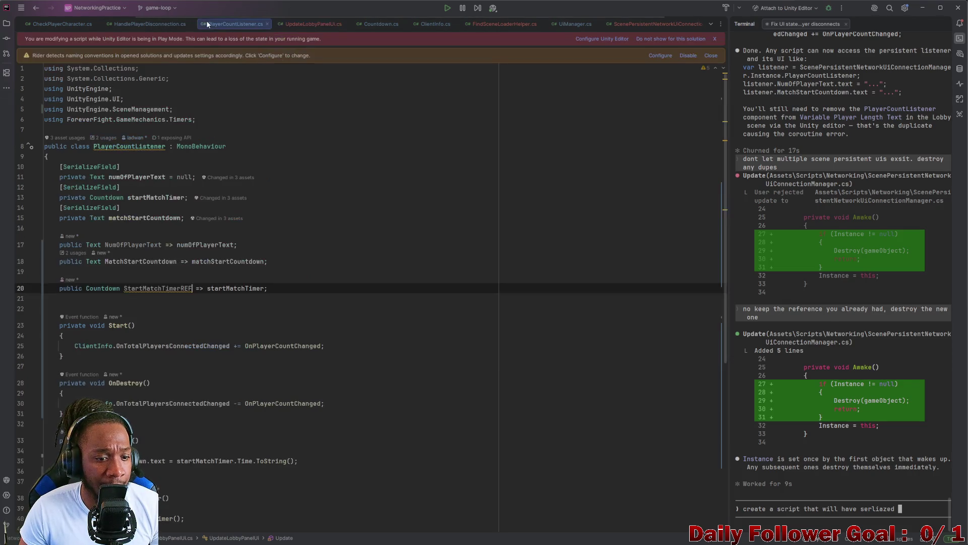
{"action": "left_click", "coordinate": [135, 22]}
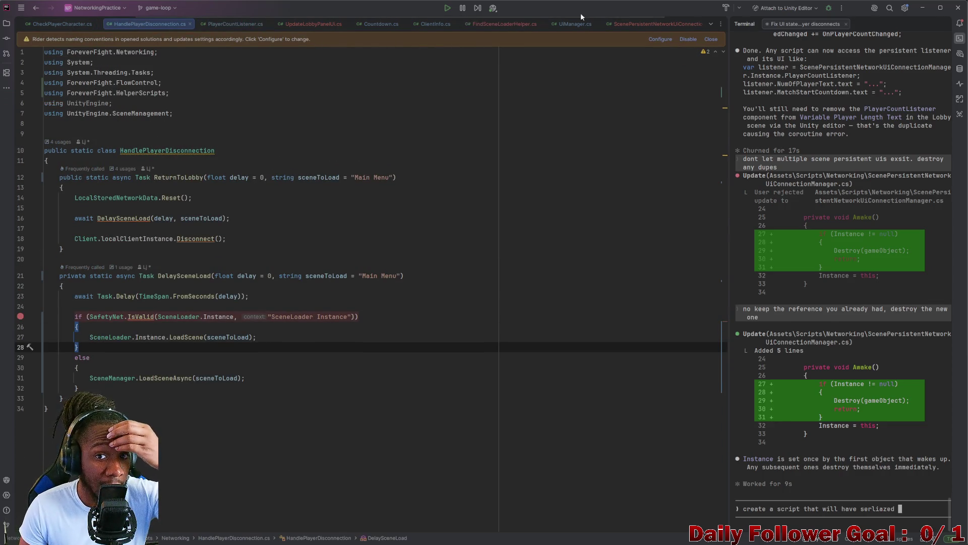
{"action": "left_click", "coordinate": [641, 22]}
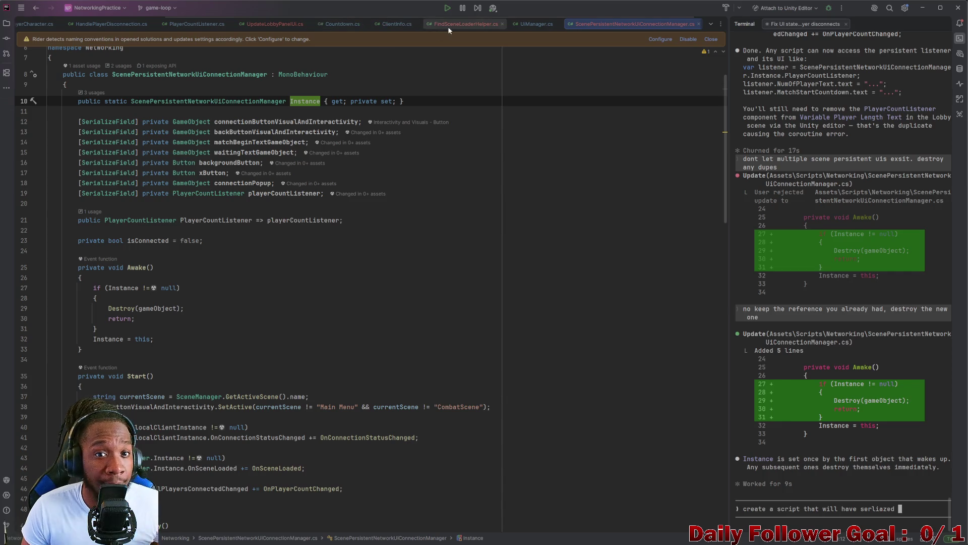
{"action": "left_click", "coordinate": [192, 23]}
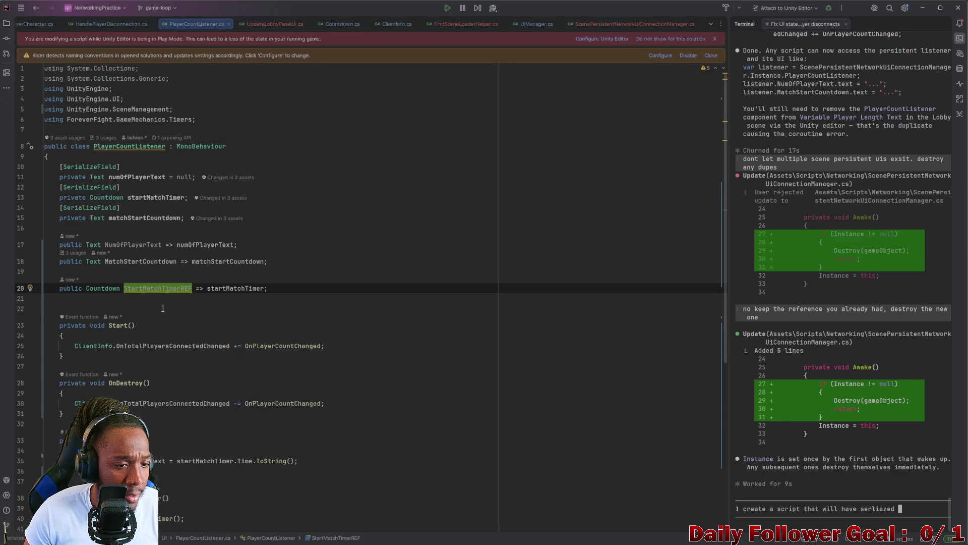
{"action": "scroll", "coordinate": [163, 308], "scroll_direction": "down", "scroll_amount": 7}
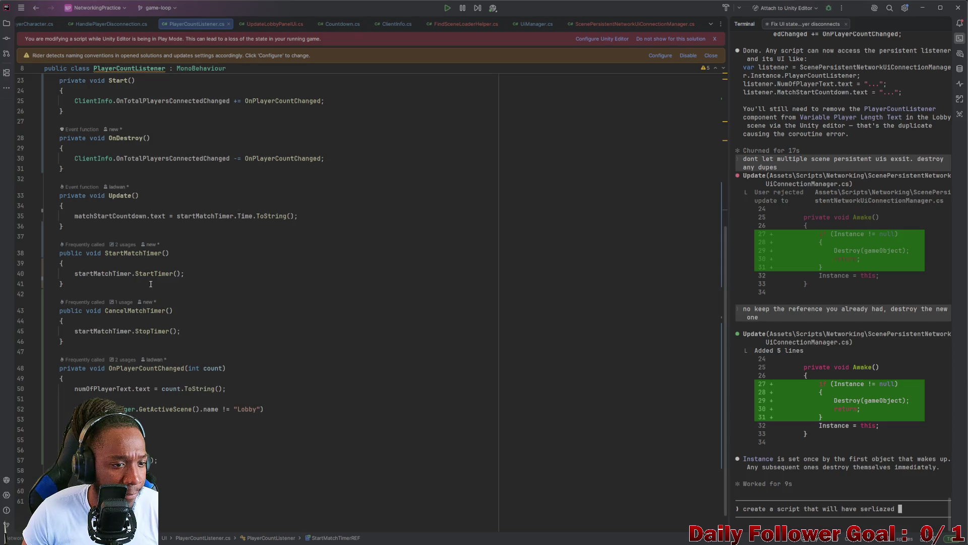
{"action": "scroll", "coordinate": [204, 247], "scroll_direction": "up", "scroll_amount": 1}
{"action": "double_click", "coordinate": [179, 246]}
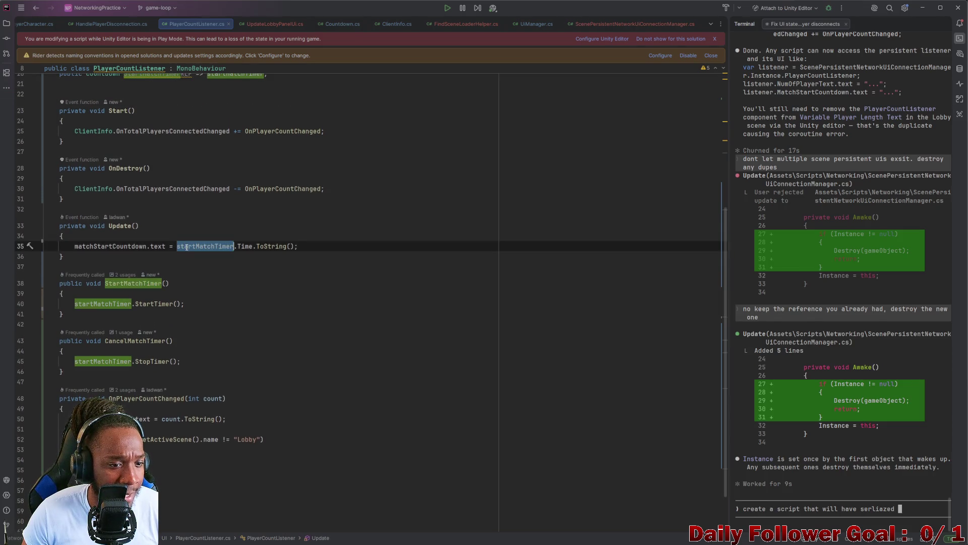
{"action": "scroll", "coordinate": [186, 252], "scroll_direction": "up", "scroll_amount": 6}
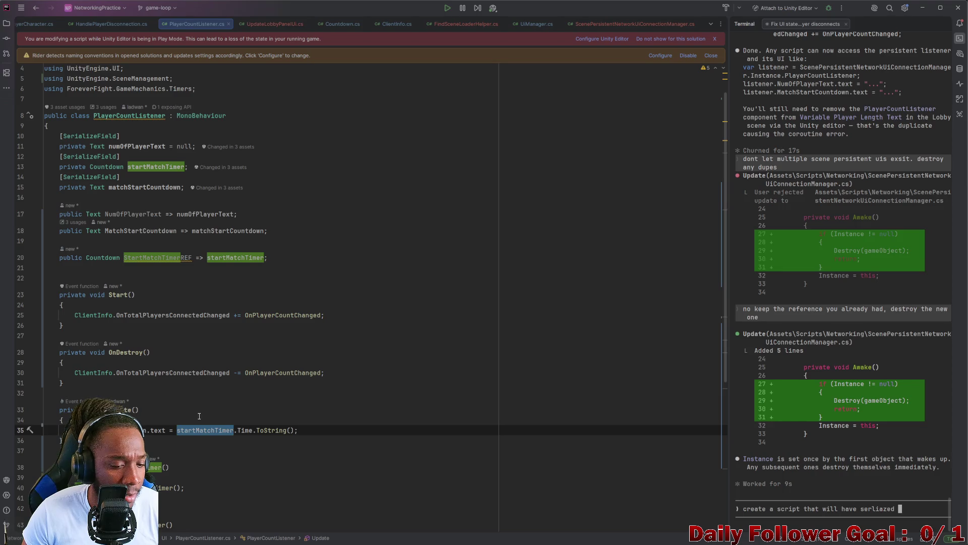
{"action": "left_click_drag", "start_coordinate": [178, 430], "coordinate": [301, 428]}
{"action": "double_click", "coordinate": [161, 258]}
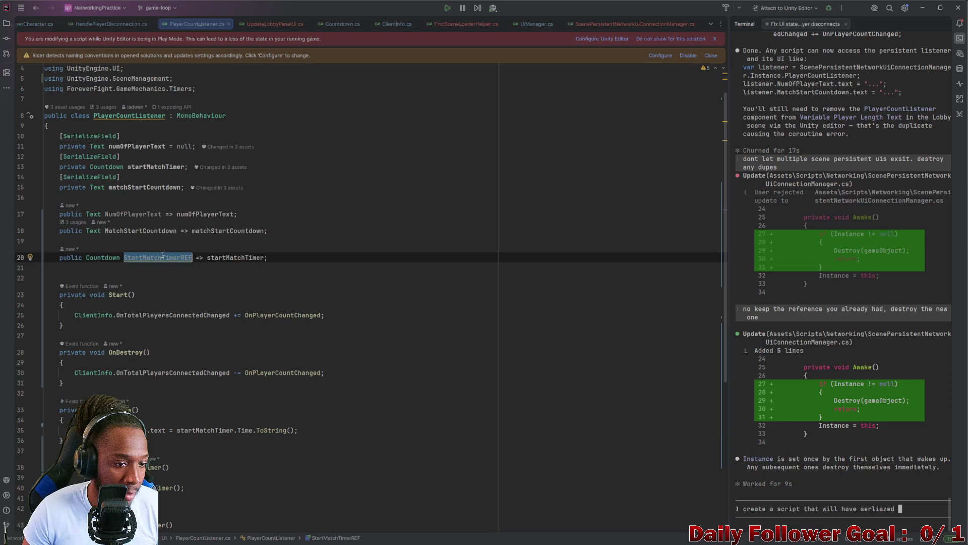
- Change line 31's right side to playerCountListenerREF.StartMatchTimerREF.Time.ToString()
{"action": "left_click", "coordinate": [272, 24]}
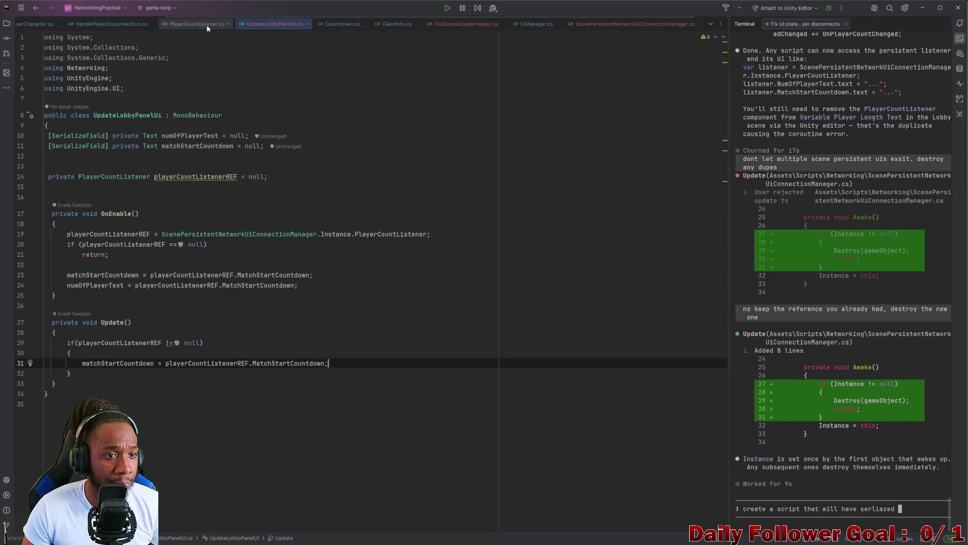
{"action": "left_click_drag", "start_coordinate": [166, 364], "coordinate": [323, 363]}
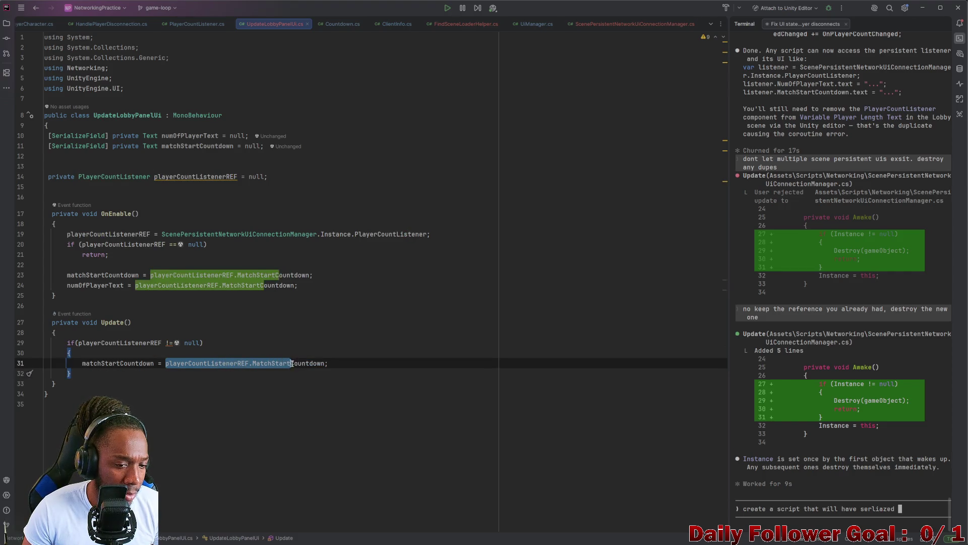
{"action": "double_click", "coordinate": [290, 363]}
{"action": "key", "text": "BackSpace"}
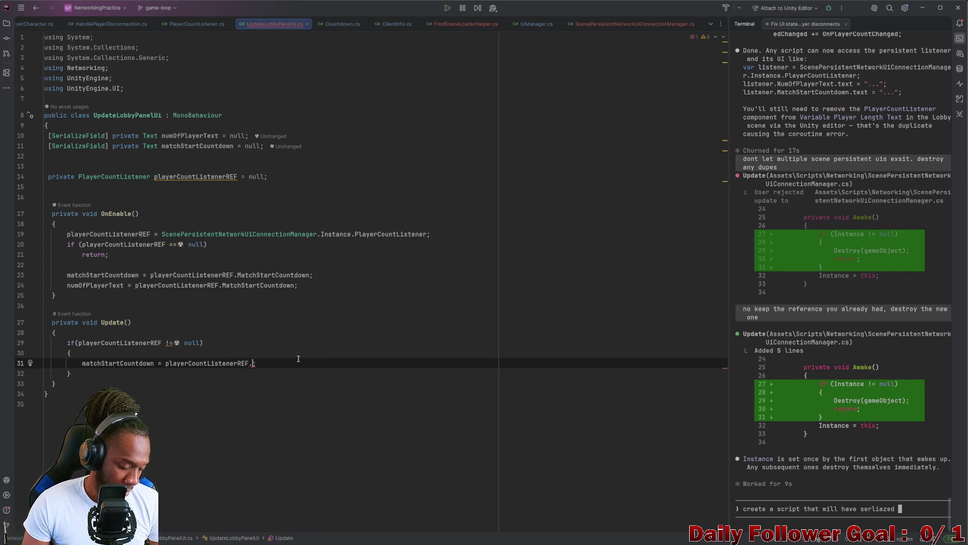
{"action": "key", "text": "ctrl+v"}
{"action": "type", "text": ".Time."}
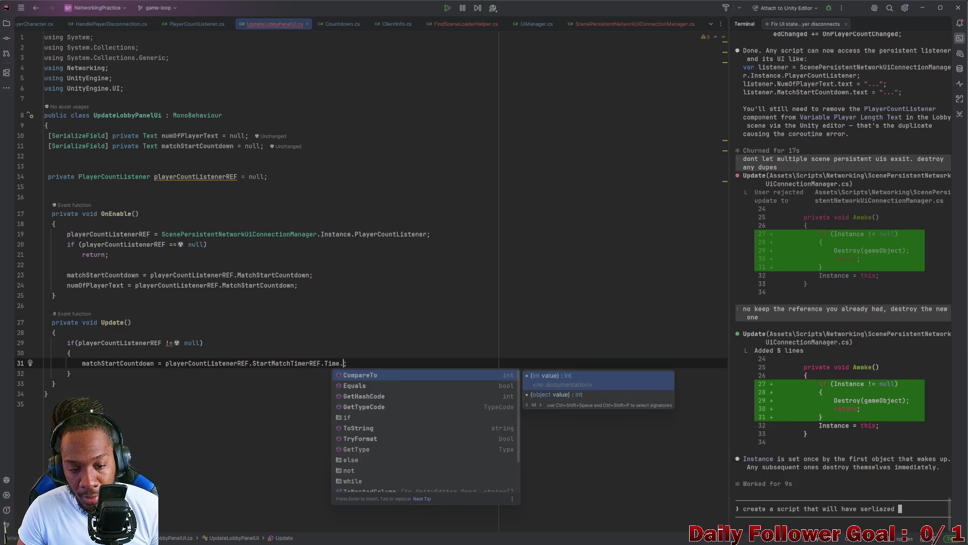
{"action": "type", "text": "to-"}
{"action": "key", "text": "BackSpace"}
{"action": "key", "text": "BackSpace"}
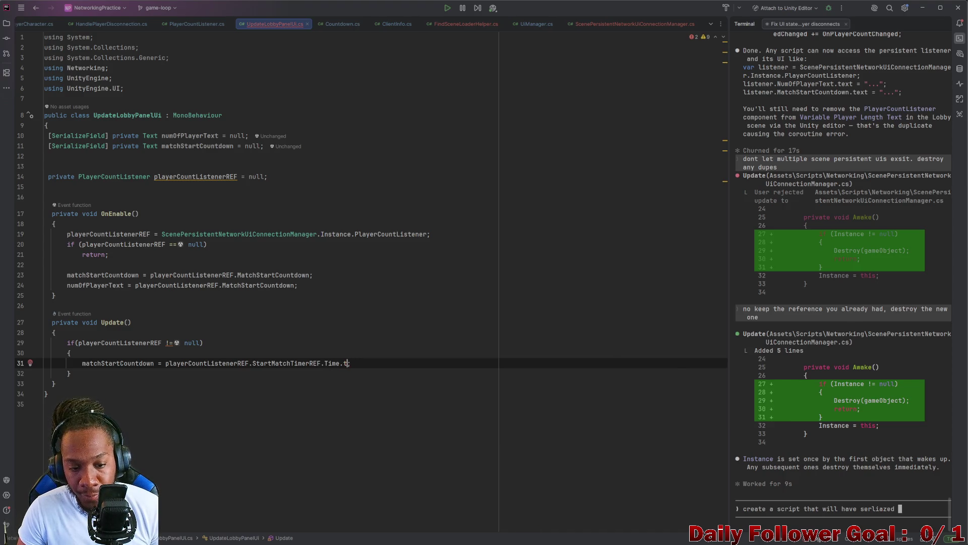
{"action": "type", "text": "o;"}
{"action": "key", "text": "Return"}
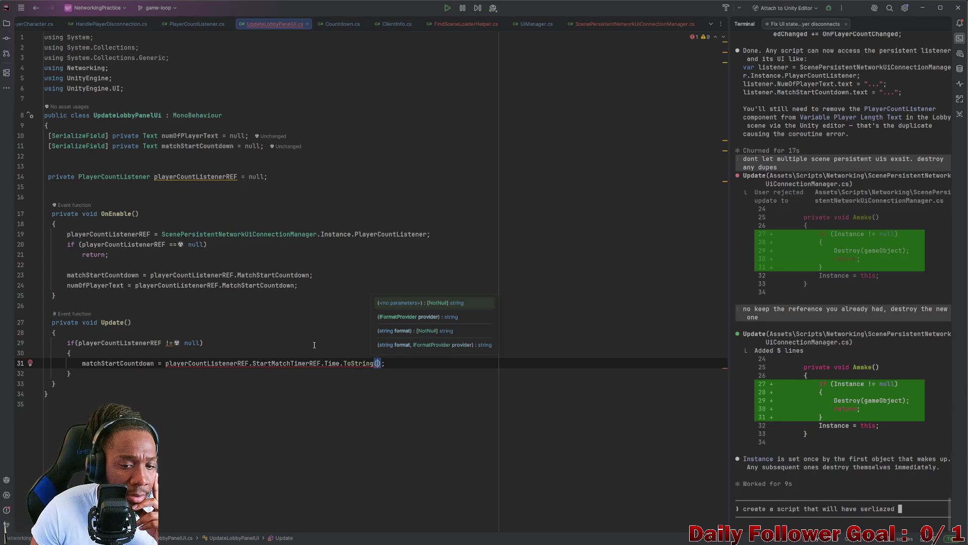
- Make line 31 assign to matchStartCountdown.text
{"action": "key", "text": "Up"}
{"action": "key", "text": "Up"}
{"action": "key", "text": "Up"}
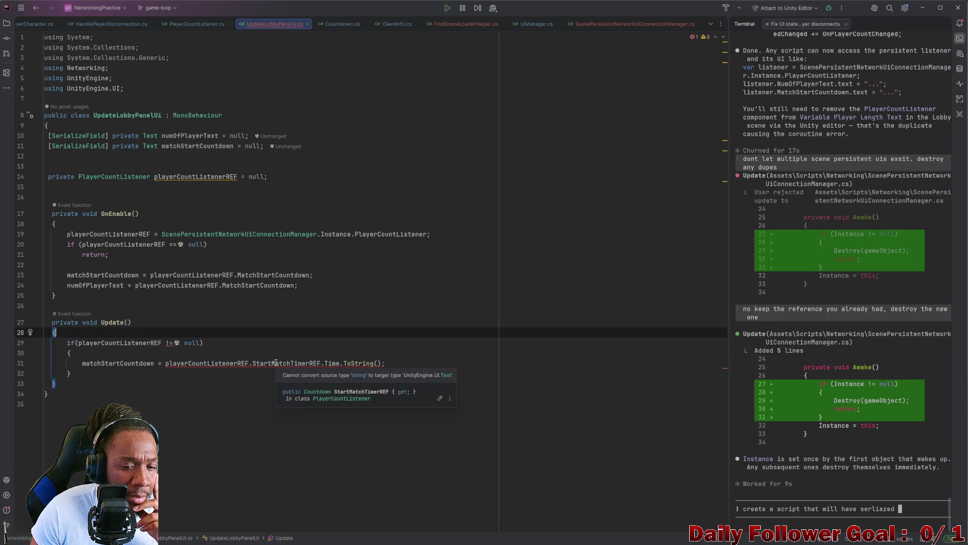
{"action": "left_click", "coordinate": [153, 363]}
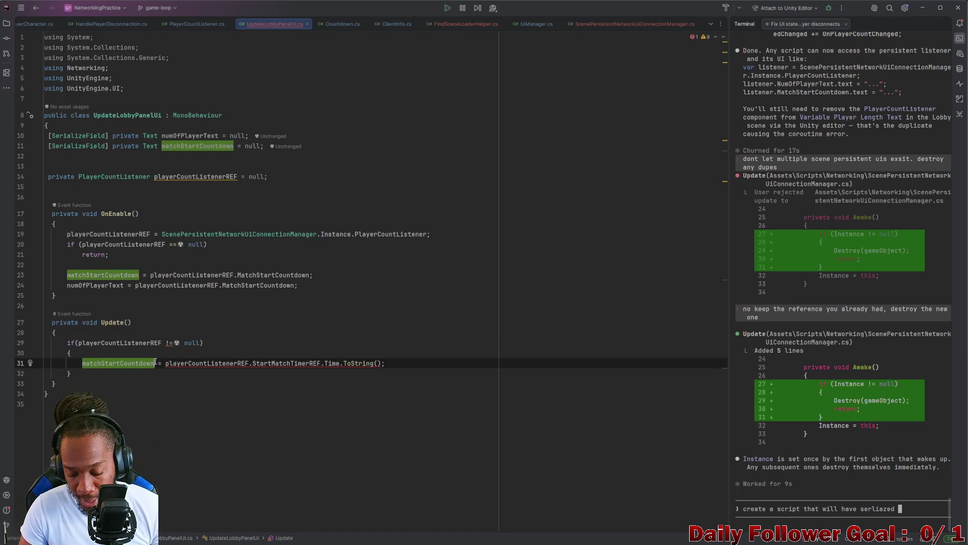
{"action": "type", "text": ".t"}
{"action": "key", "text": "Return"}
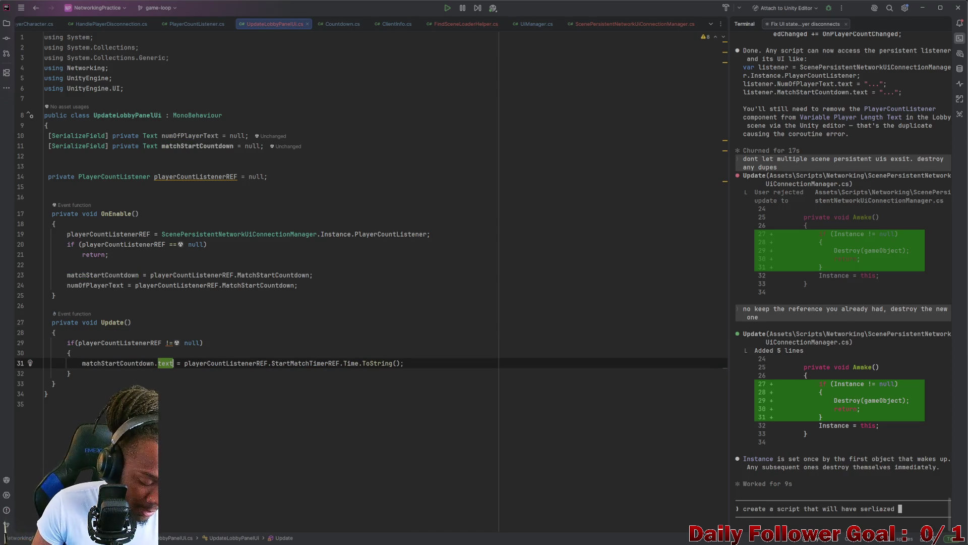
{"action": "left_click", "coordinate": [396, 337]}
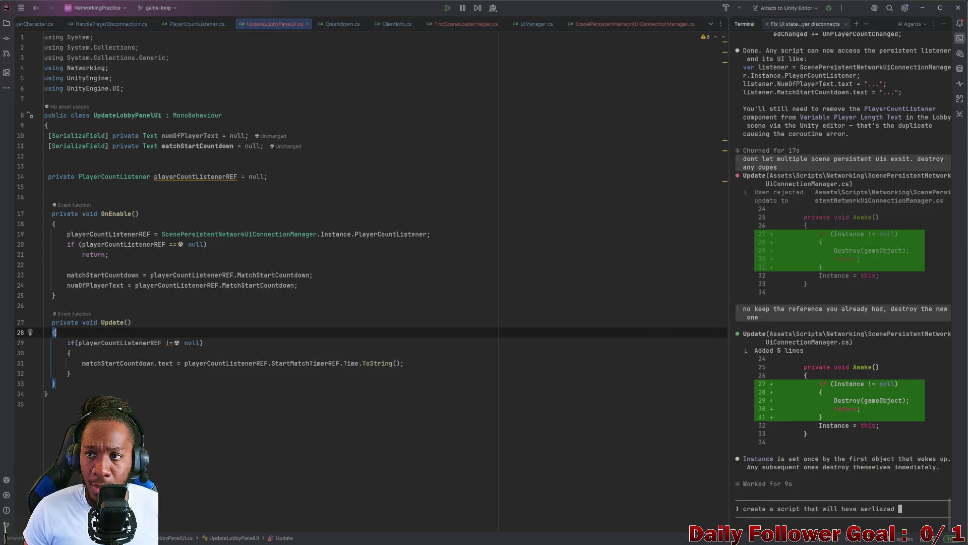
{"action": "left_click", "coordinate": [922, 7]}
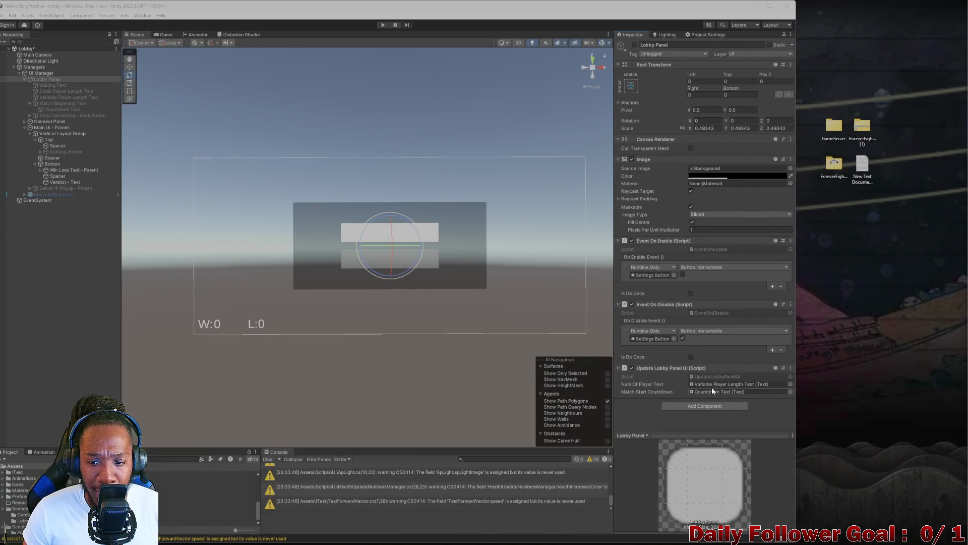
{"action": "left_click", "coordinate": [65, 104]}
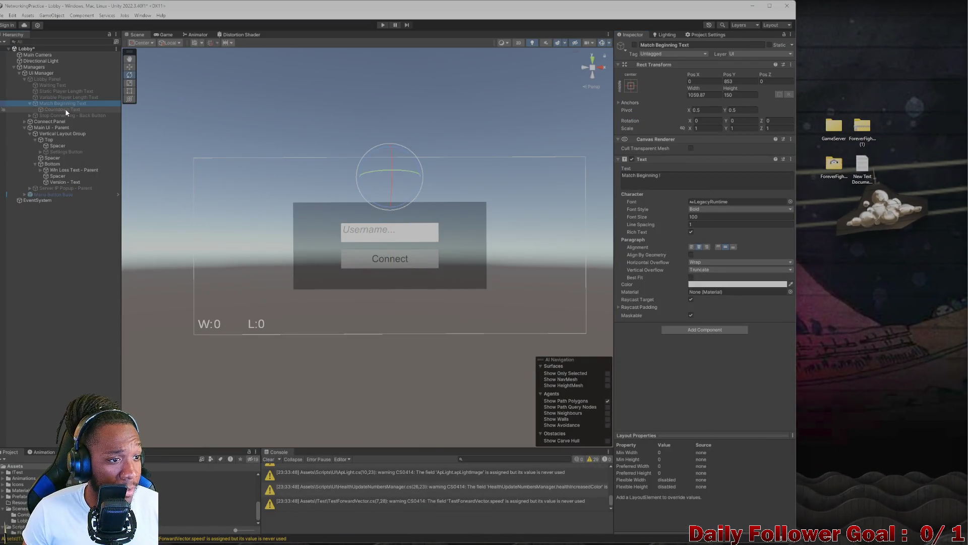
{"action": "left_click", "coordinate": [59, 110]}
{"action": "left_click", "coordinate": [54, 102]}
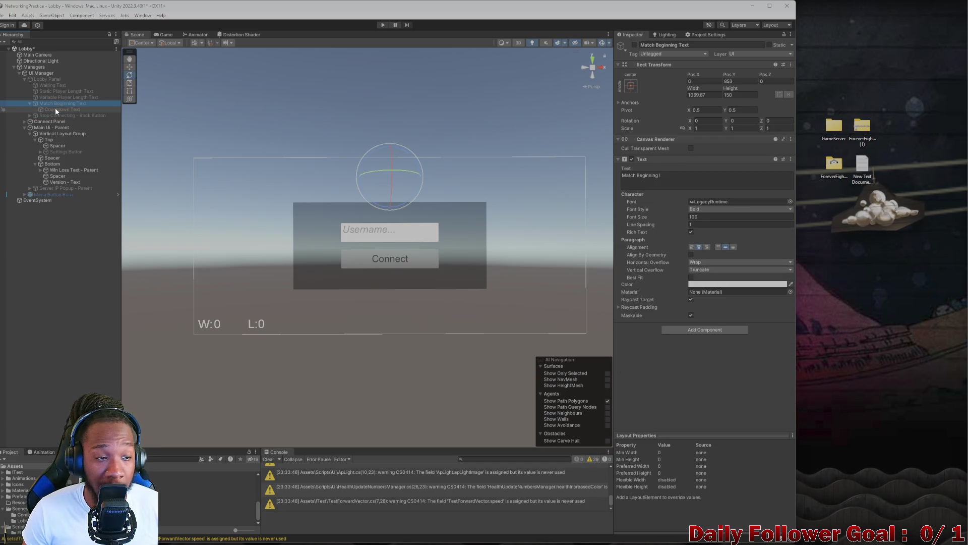
{"action": "left_click", "coordinate": [57, 98]}
{"action": "scroll", "coordinate": [747, 327], "scroll_direction": "down", "scroll_amount": 3}
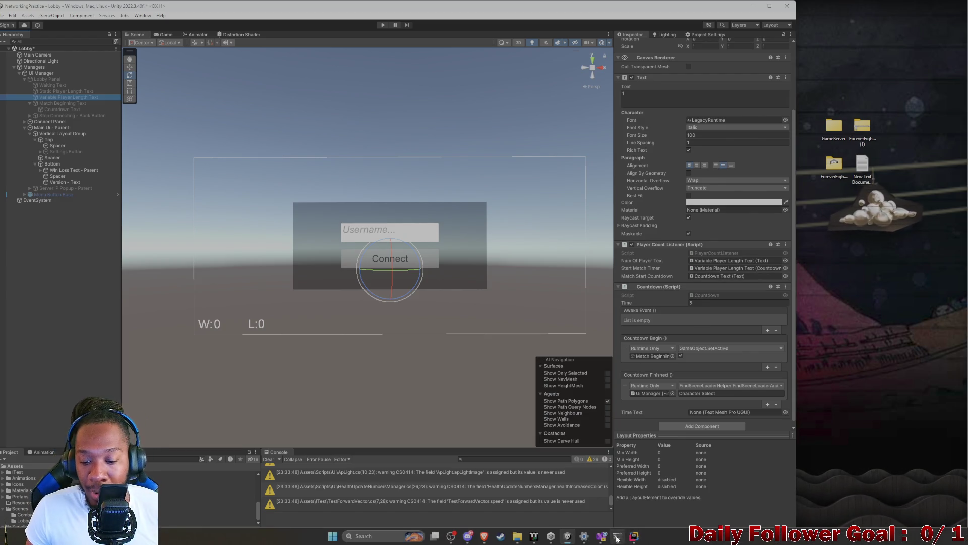
{"action": "left_click", "coordinate": [635, 536]}
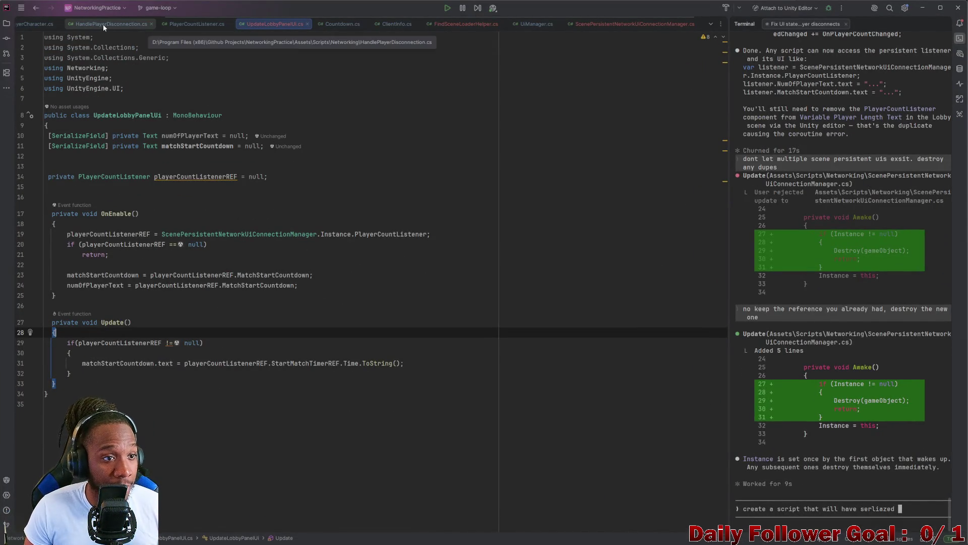
- Move the ScenePersistentNetworkUiConnectionManager.cs tab beside UpdateLobbyPanelUi.cs and return to UpdateLobbyPanelUi.cs
{"action": "left_click", "coordinate": [629, 24]}
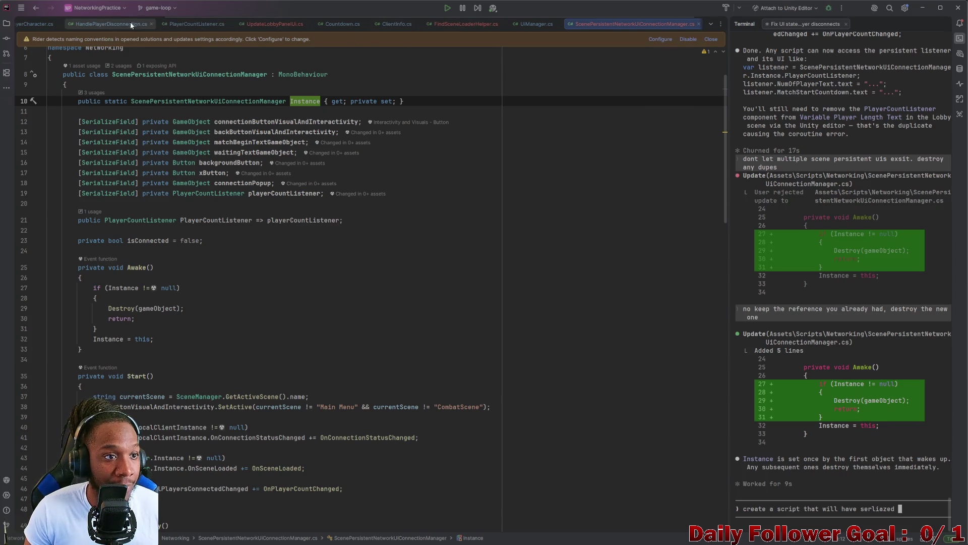
{"action": "left_click", "coordinate": [539, 24]}
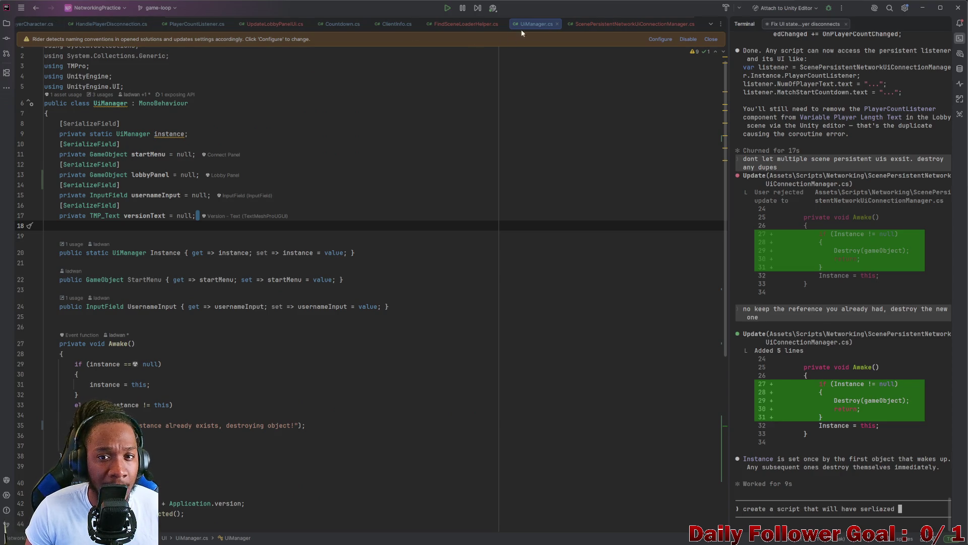
{"action": "mouse_move", "coordinate": [634, 23]}
{"action": "left_mouse_down"}
{"action": "mouse_move", "coordinate": [342, 19]}
{"action": "mouse_move", "coordinate": [282, 32]}
{"action": "left_mouse_up"}
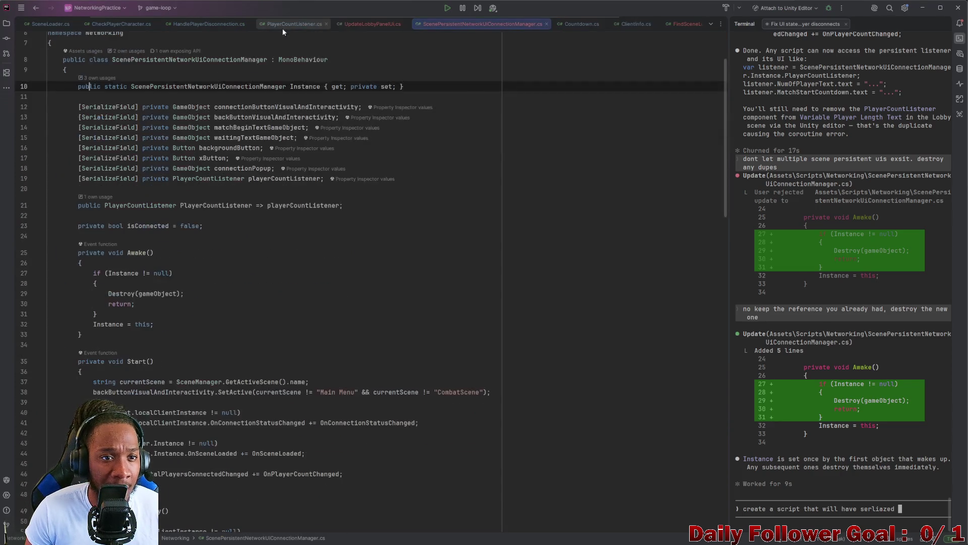
{"action": "left_click", "coordinate": [359, 23]}
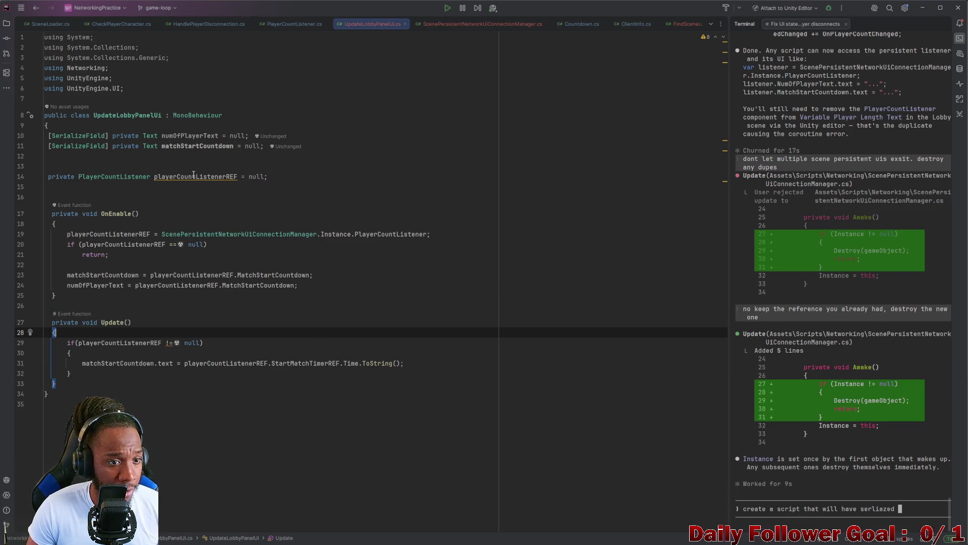
- Review usages of matchStartCountdown, playerCountListenerREF, StartMatchTimerREF and numOfPlayerText in UpdateLobbyPanelUi
{"action": "left_click", "coordinate": [202, 147]}
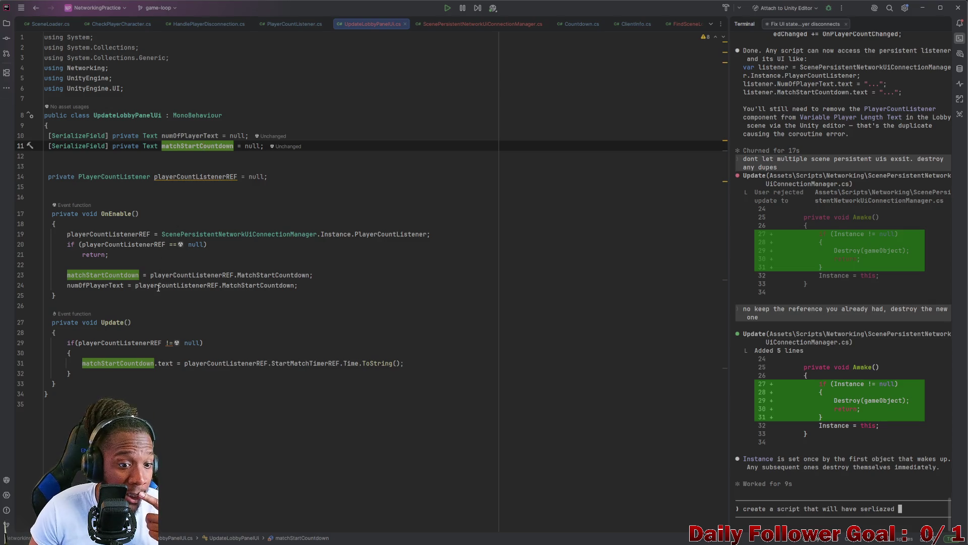
{"action": "left_click", "coordinate": [202, 363]}
{"action": "left_click", "coordinate": [303, 363]}
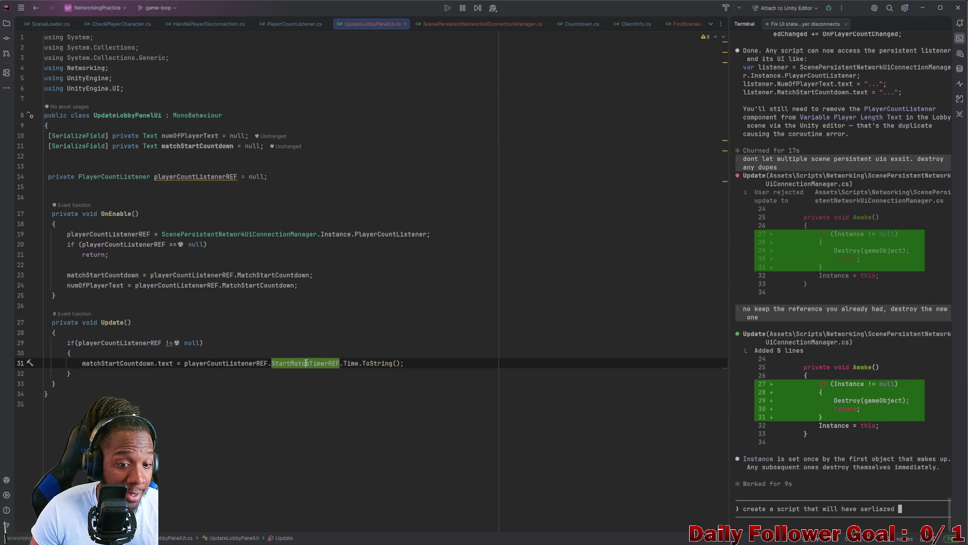
{"action": "left_click", "coordinate": [349, 363]}
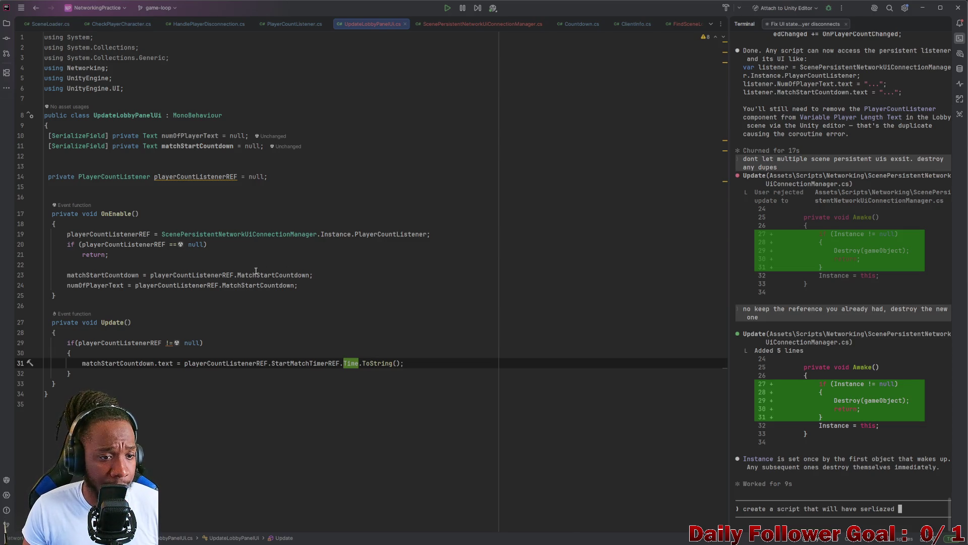
{"action": "left_click", "coordinate": [114, 364]}
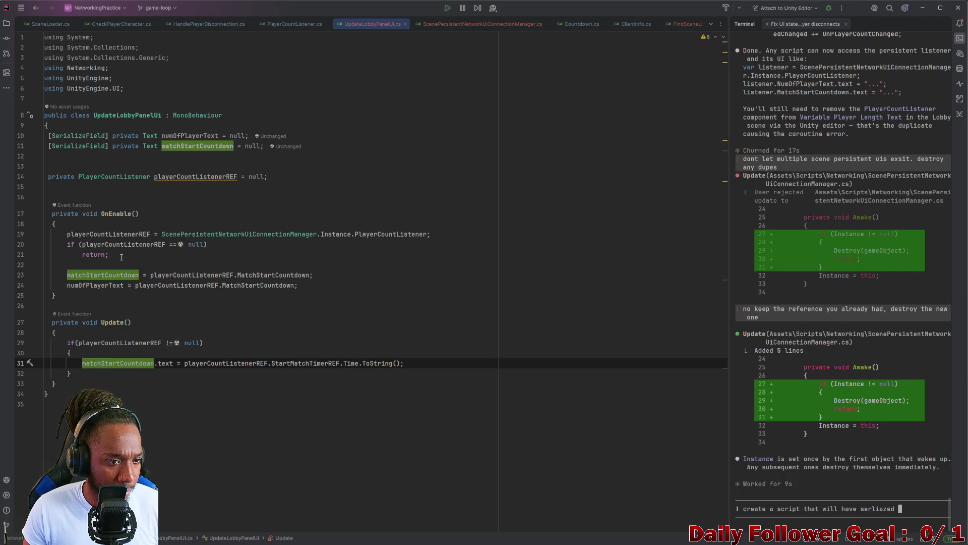
{"action": "left_click", "coordinate": [192, 177]}
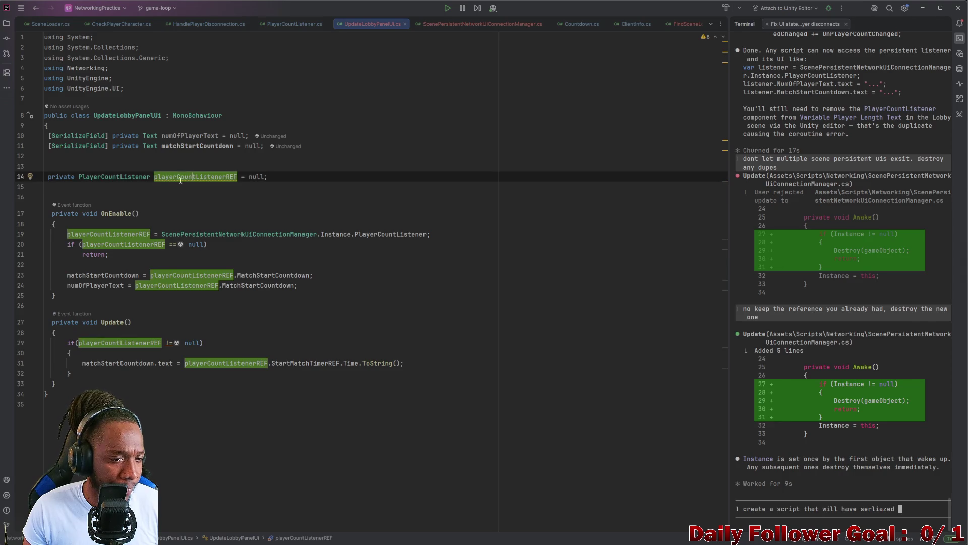
{"action": "double_click", "coordinate": [185, 137]}
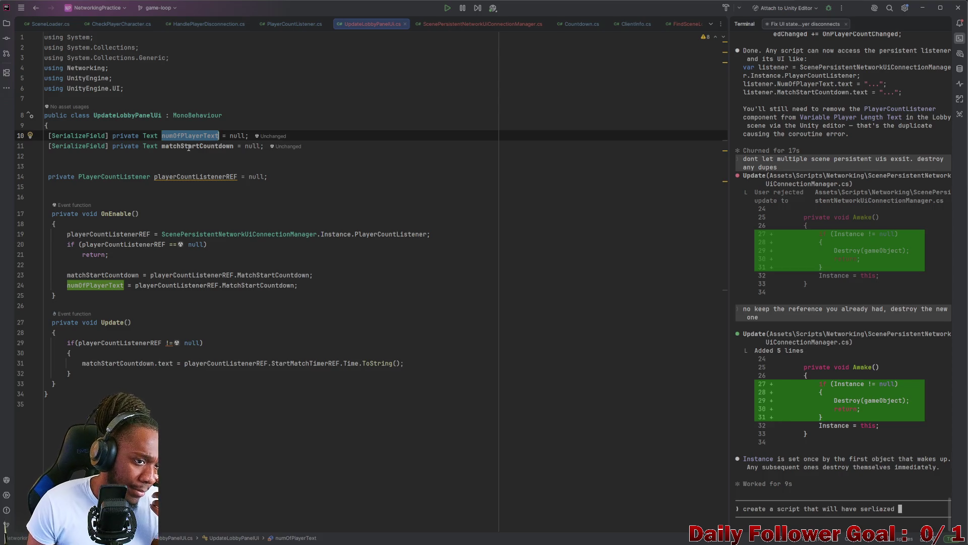
{"action": "left_click_drag", "start_coordinate": [187, 147], "coordinate": [190, 149]}
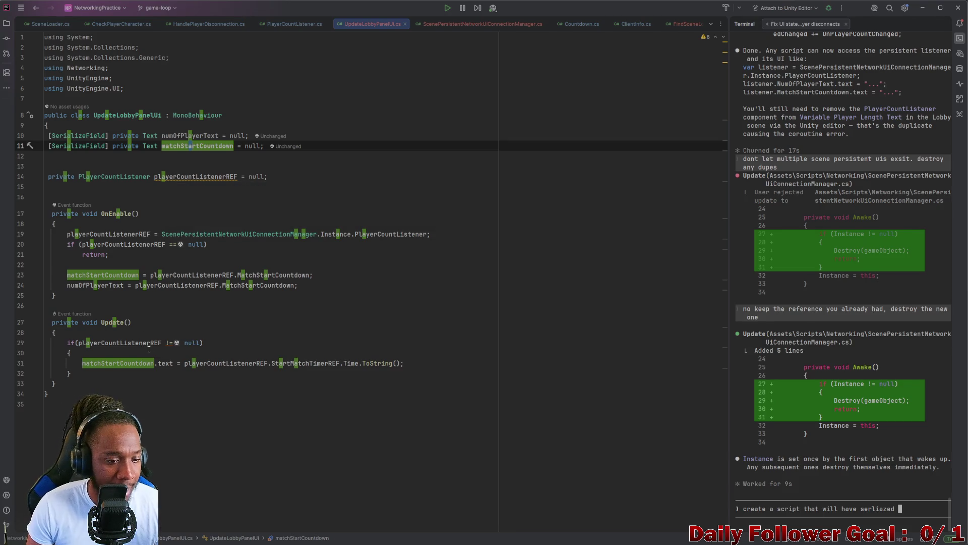
{"action": "left_click", "coordinate": [254, 366]}
{"action": "double_click", "coordinate": [253, 366]}
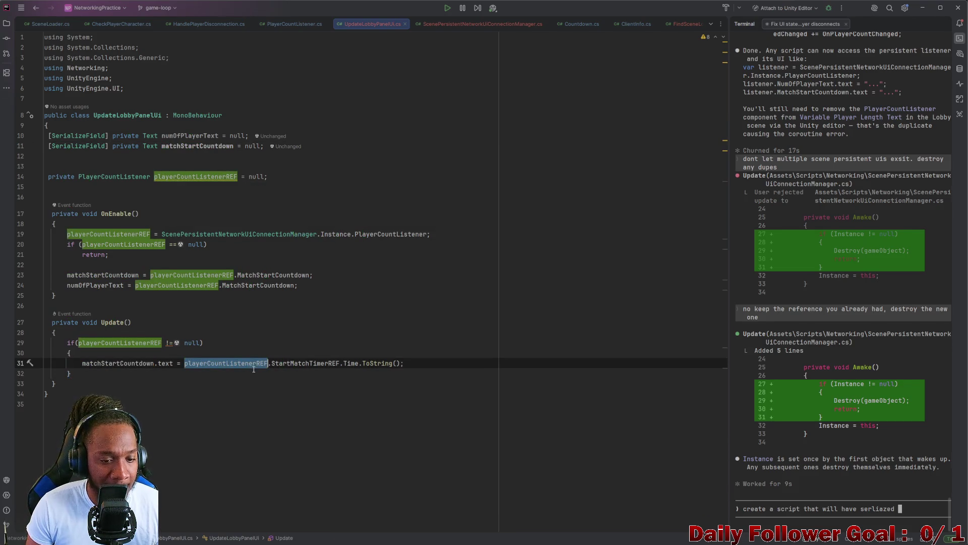
- Trace StartMatchTimerREF and the OnEnable connection manager reference, then minimize Rider
{"action": "left_click", "coordinate": [304, 363]}
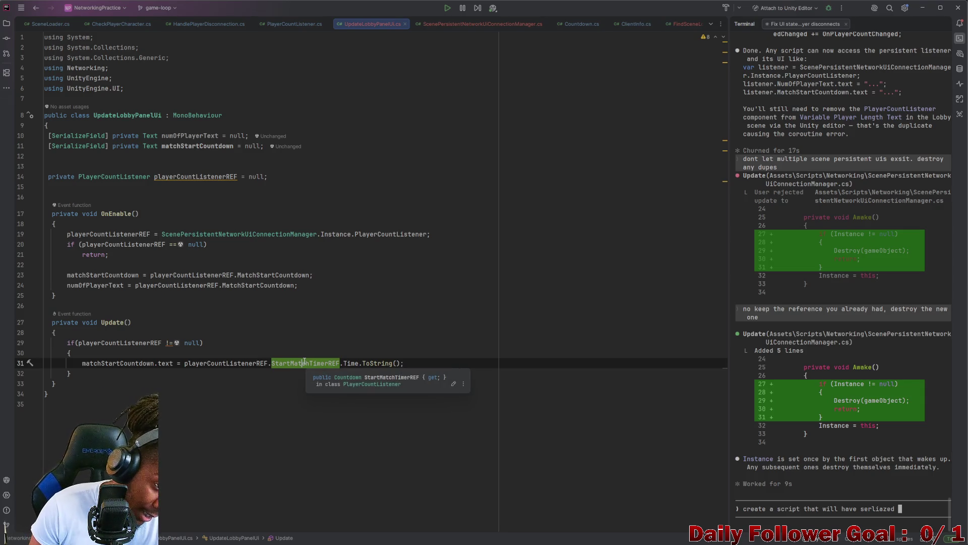
{"action": "left_click", "coordinate": [243, 236]}
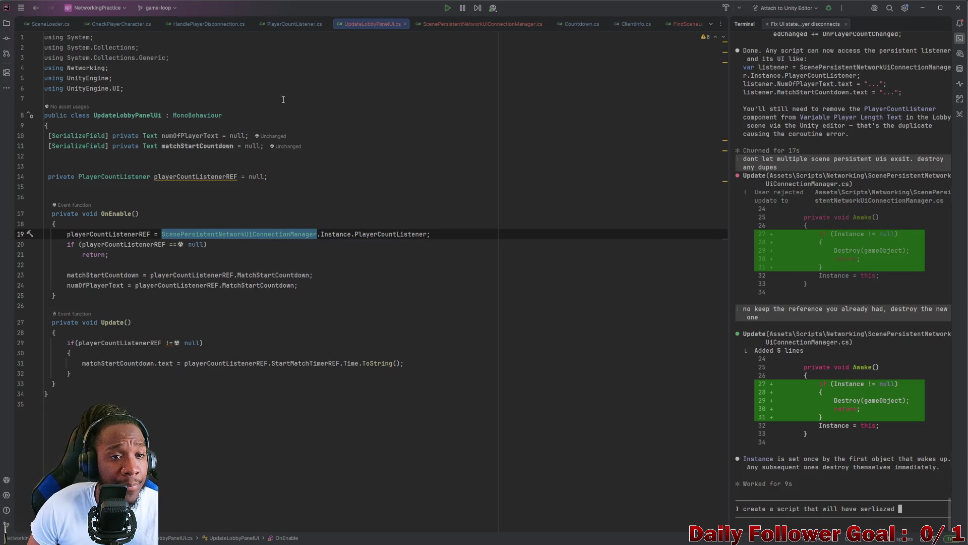
{"action": "left_click", "coordinate": [295, 26]}
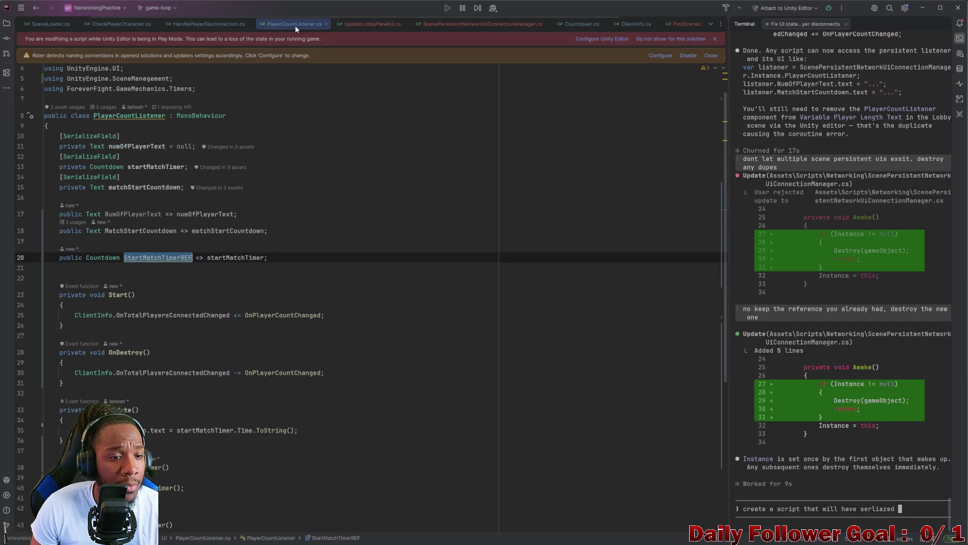
{"action": "left_click", "coordinate": [214, 24]}
{"action": "left_click", "coordinate": [356, 24]}
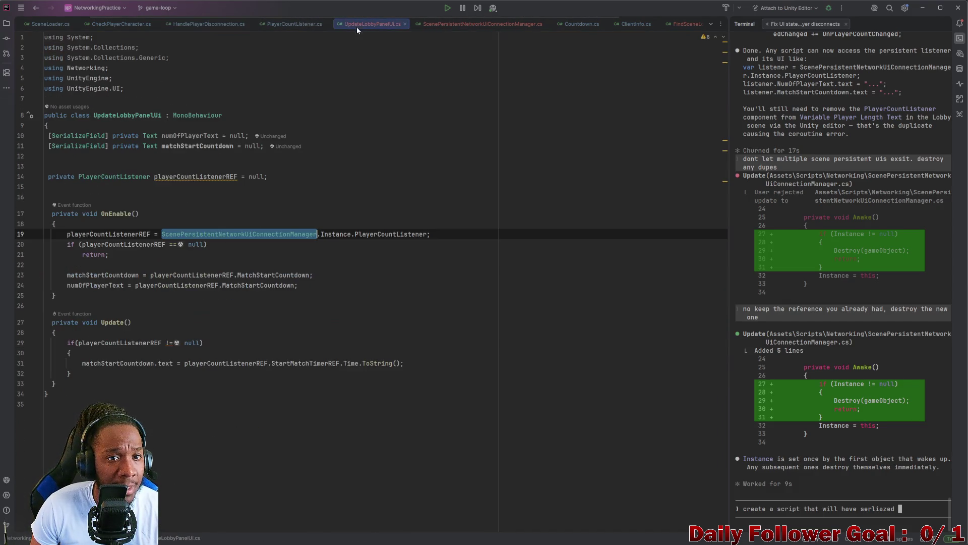
{"action": "left_click", "coordinate": [923, 7]}
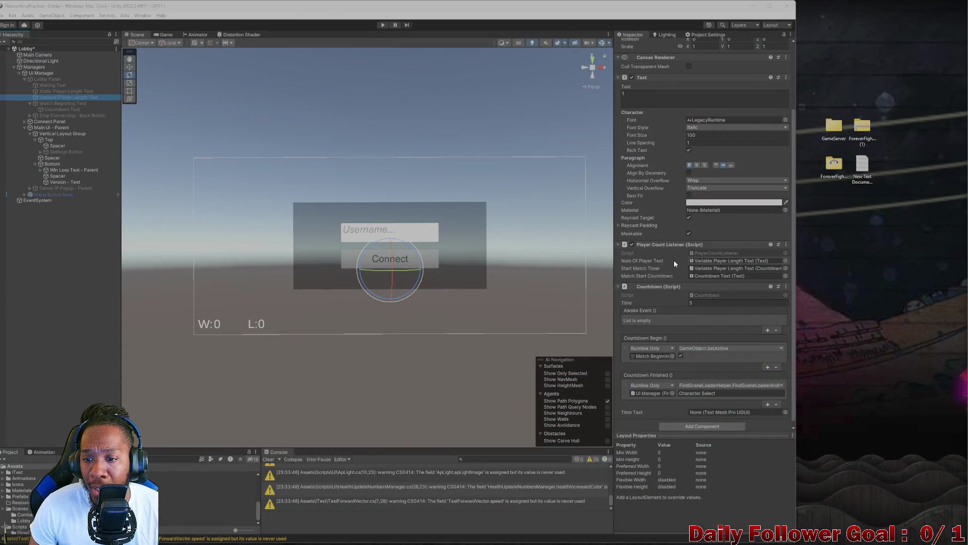
- Inspect the Spacer, Connect Button and Lobby Panel objects in the Unity Hierarchy
{"action": "left_click", "coordinate": [421, 262]}
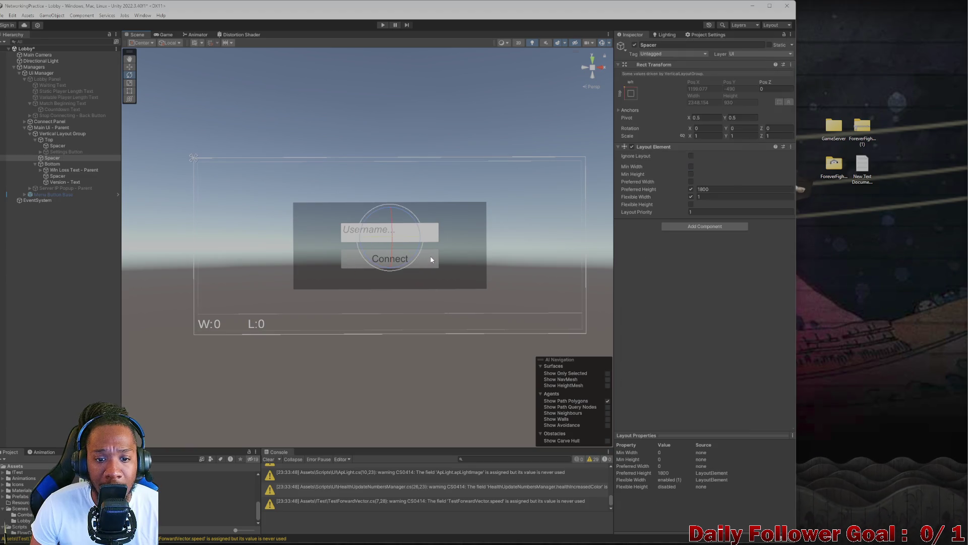
{"action": "left_click", "coordinate": [371, 266]}
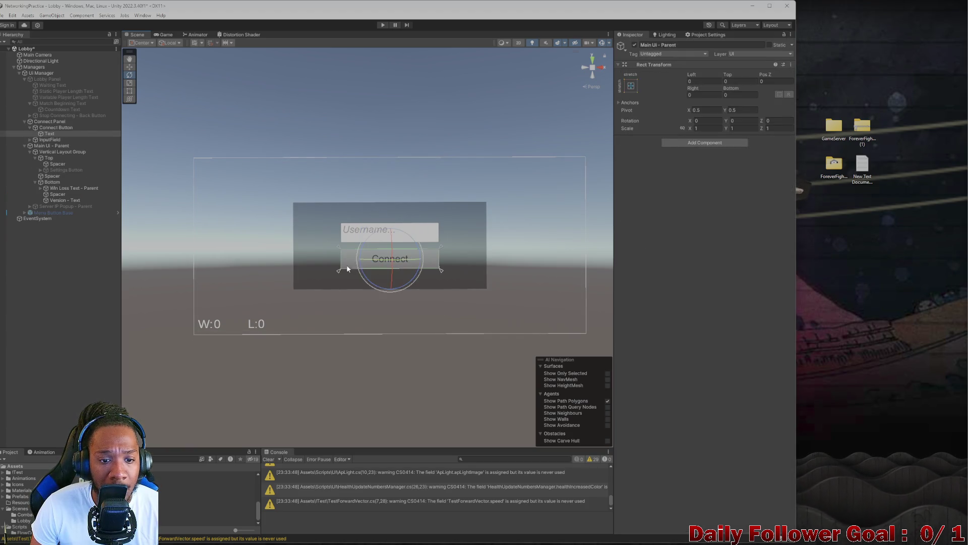
{"action": "left_click", "coordinate": [56, 127]}
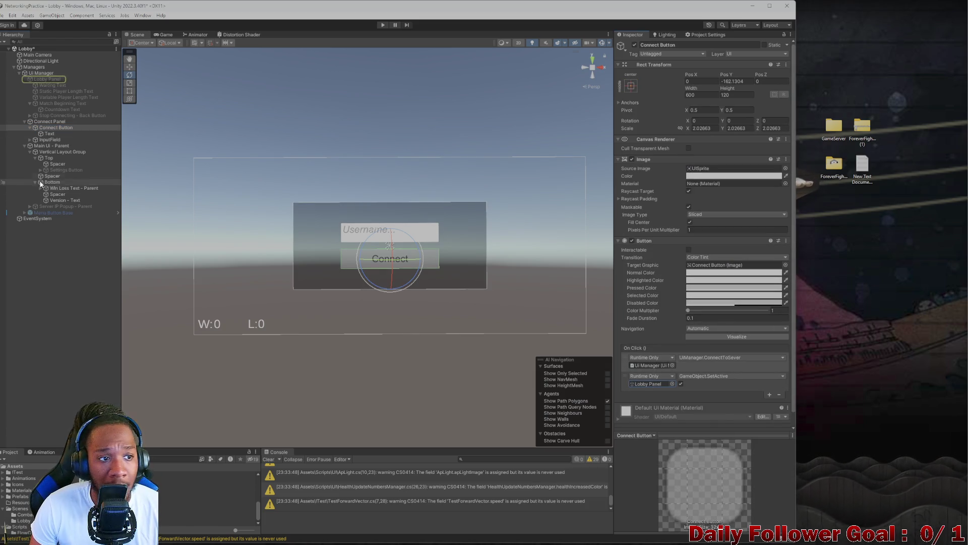
{"action": "double_click", "coordinate": [648, 384]}
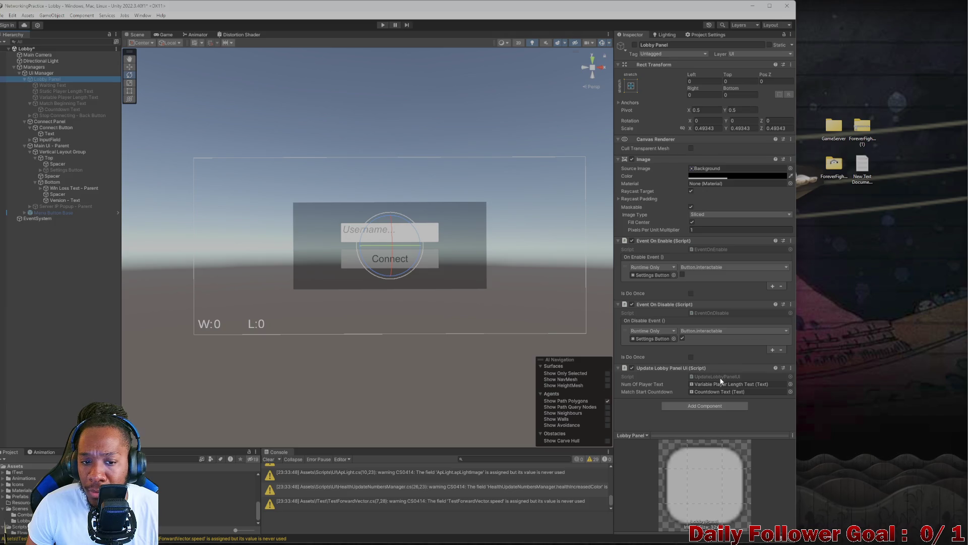
- Select Variable Player Length Text and open its PlayerCountListener script in Rider
{"action": "left_click", "coordinate": [46, 90]}
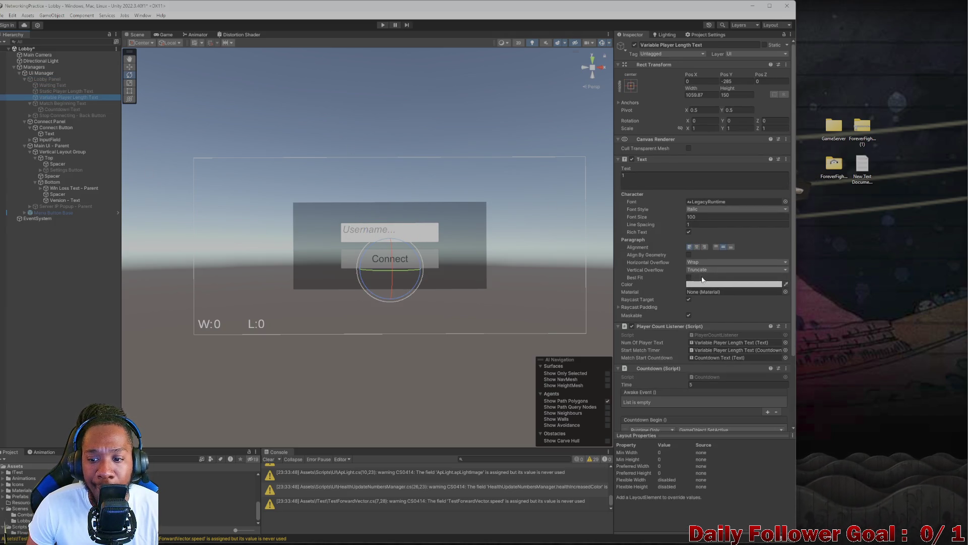
{"action": "scroll", "coordinate": [704, 319], "scroll_direction": "down", "scroll_amount": 2}
{"action": "scroll", "coordinate": [703, 320], "scroll_direction": "down", "scroll_amount": 2}
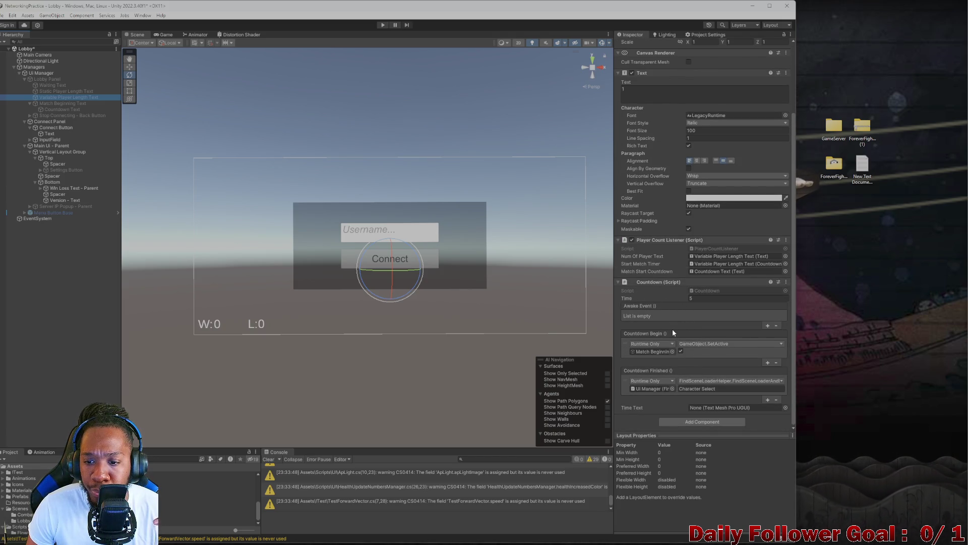
{"action": "double_click", "coordinate": [710, 247]}
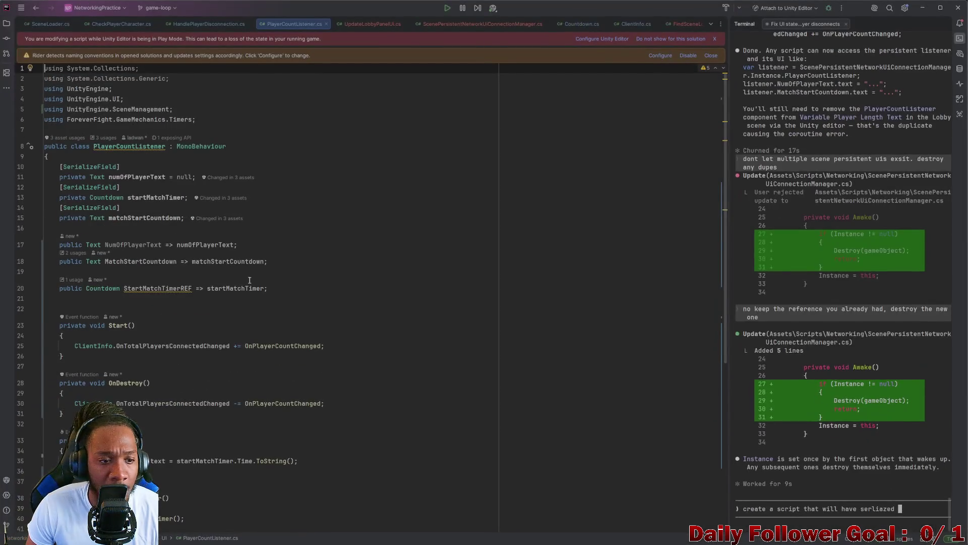
{"action": "scroll", "coordinate": [256, 318], "scroll_direction": "down", "scroll_amount": 5}
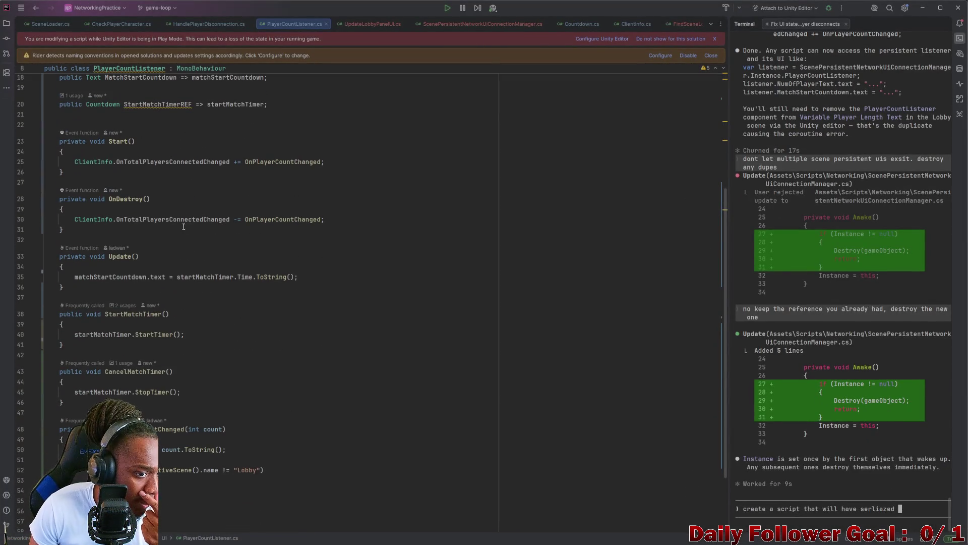
{"action": "scroll", "coordinate": [182, 230], "scroll_direction": "up", "scroll_amount": 3}
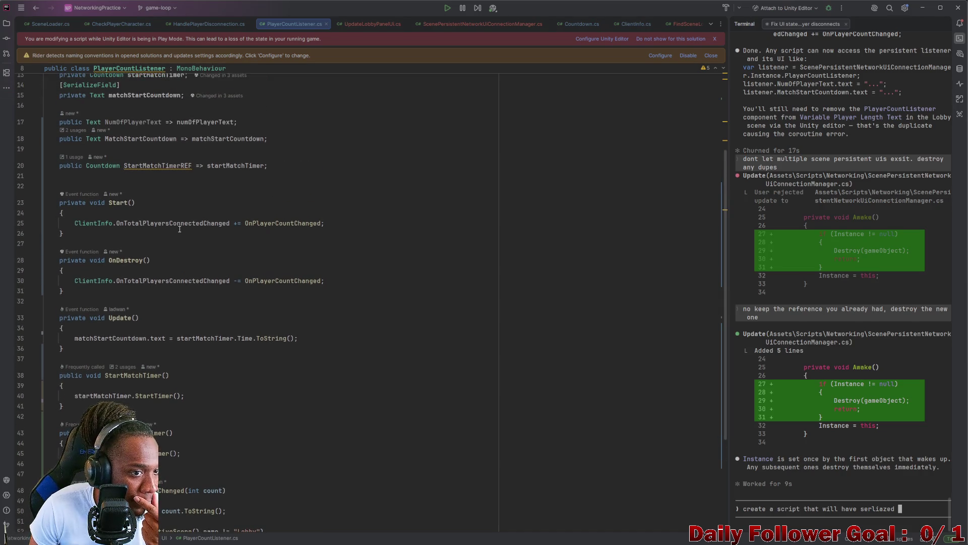
{"action": "scroll", "coordinate": [181, 237], "scroll_direction": "down", "scroll_amount": 5}
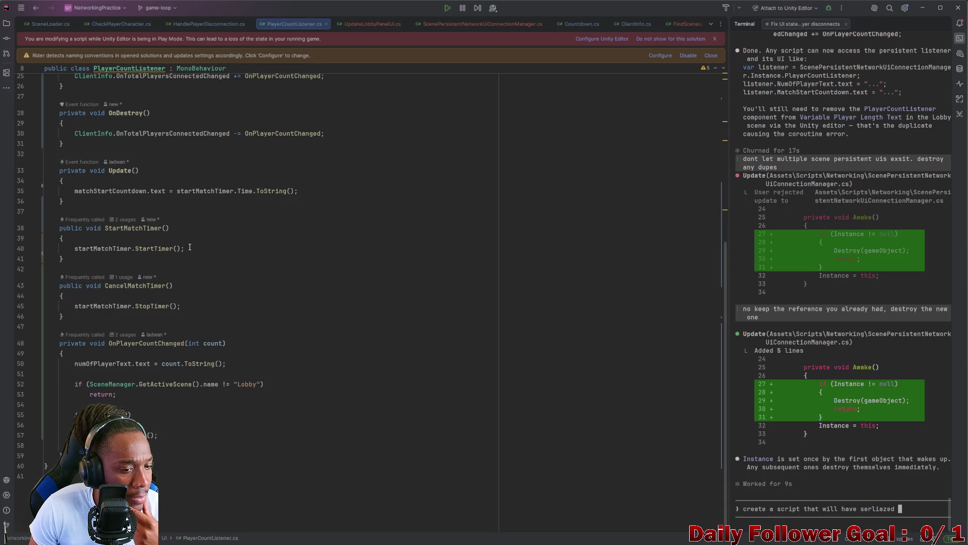
{"action": "scroll", "coordinate": [192, 245], "scroll_direction": "up", "scroll_amount": 7}
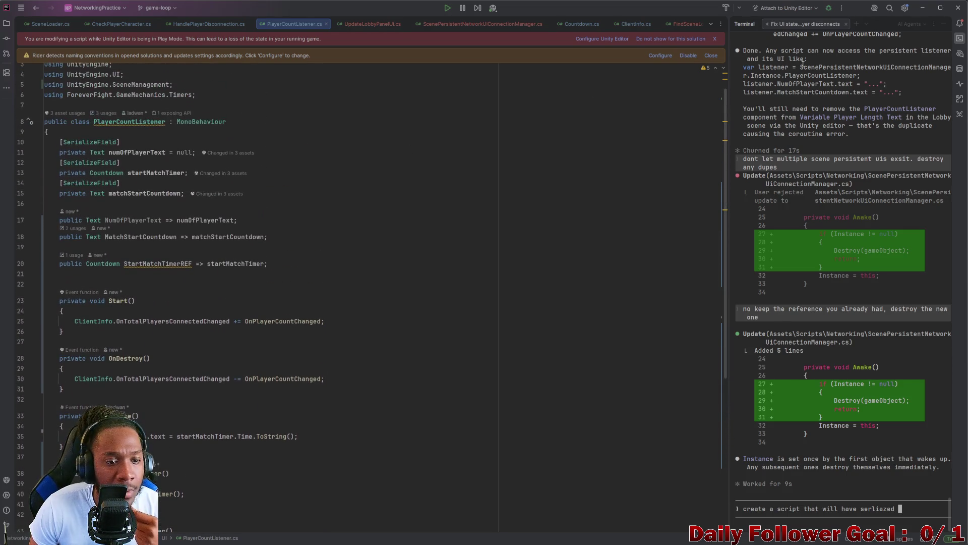
{"action": "left_click", "coordinate": [922, 8]}
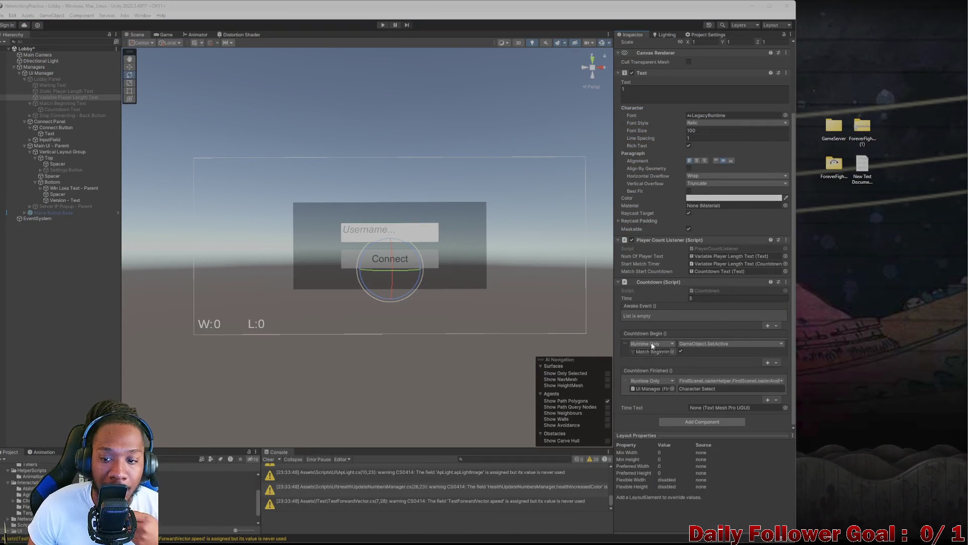
{"action": "double_click", "coordinate": [712, 247]}
{"action": "scroll", "coordinate": [144, 386], "scroll_direction": "down", "scroll_amount": 8}
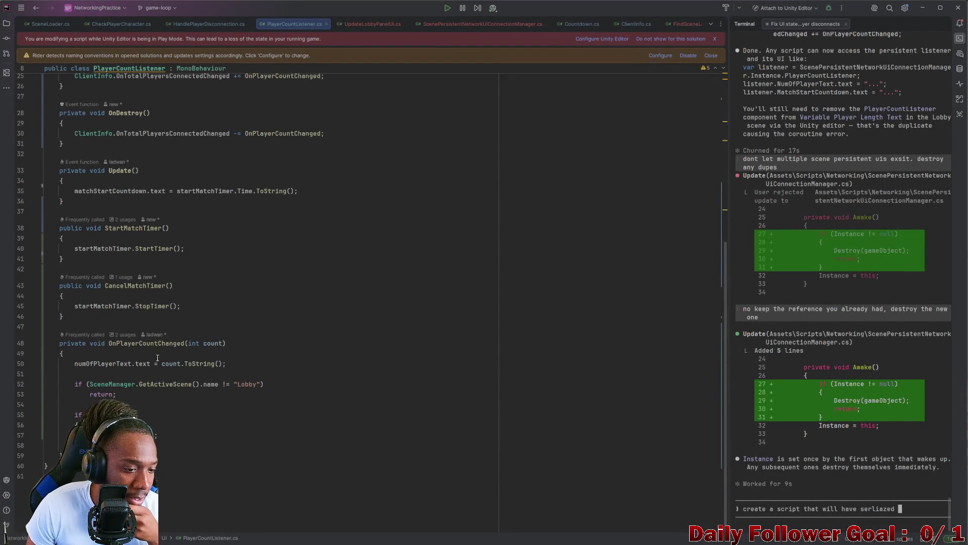
{"action": "left_click", "coordinate": [940, 8]}
- Minimize Rider to reveal the player-length text's Countdown settings in Unity
{"action": "left_click", "coordinate": [882, 61]}
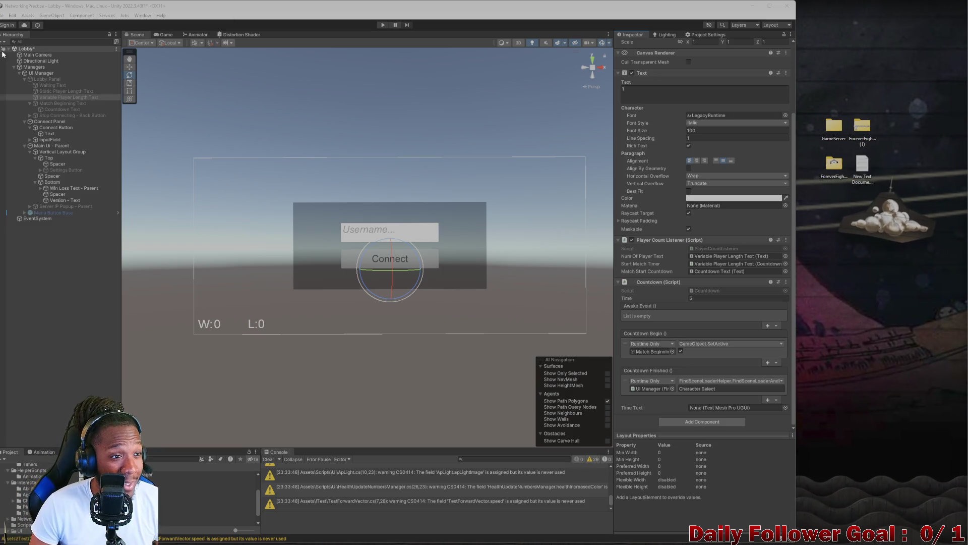
- Save the Lobby scene and open the Main Menu scene from the Project window
{"action": "left_click", "coordinate": [70, 264]}
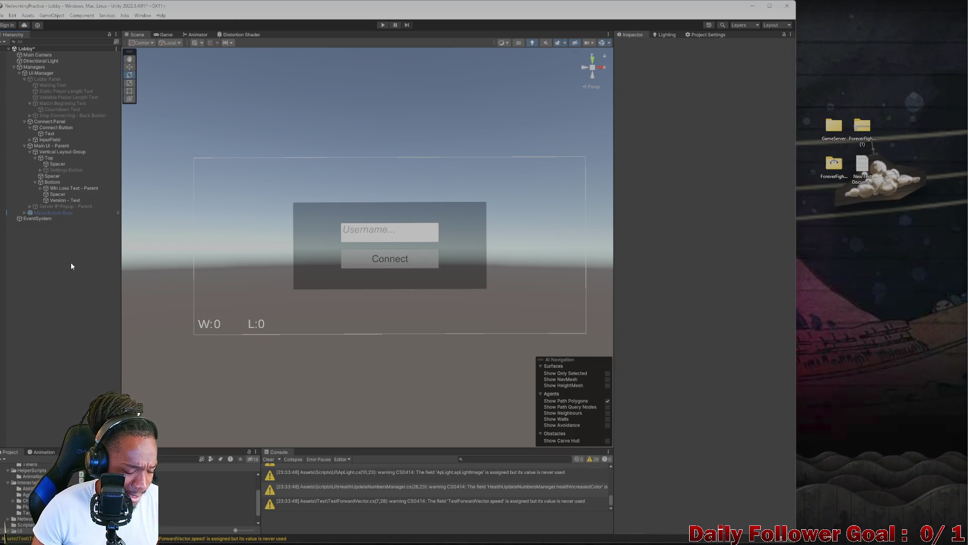
{"action": "key", "text": "ctrl+s"}
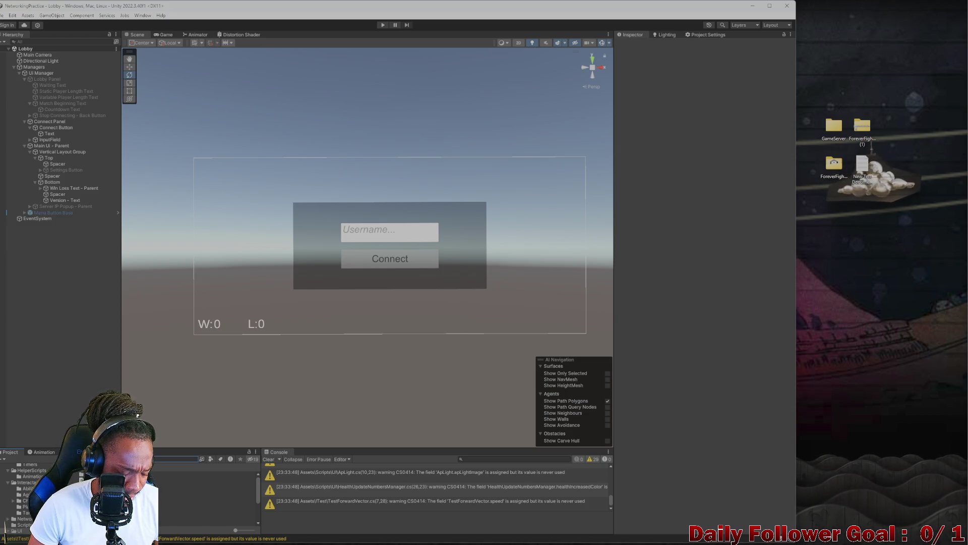
{"action": "type", "text": "Connect"}
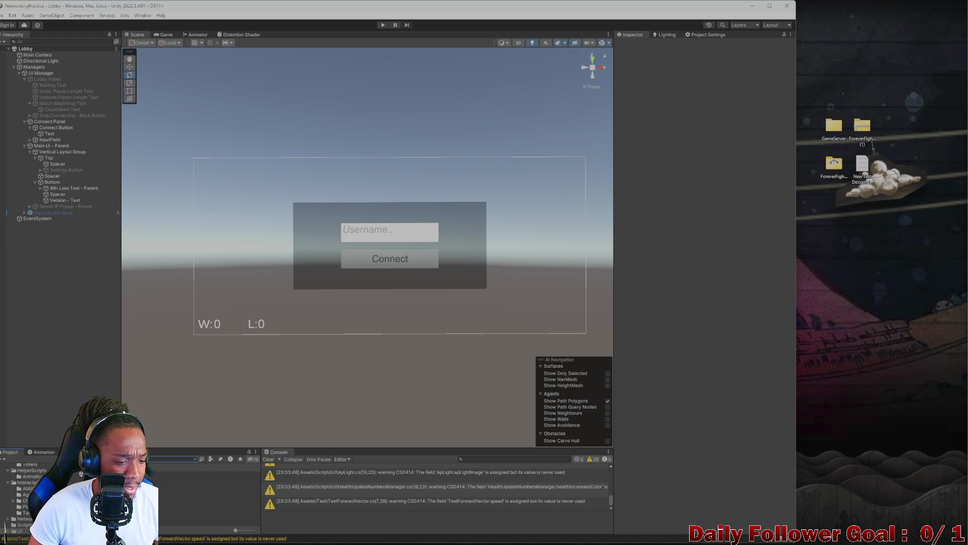
{"action": "double_click", "coordinate": [227, 474]}
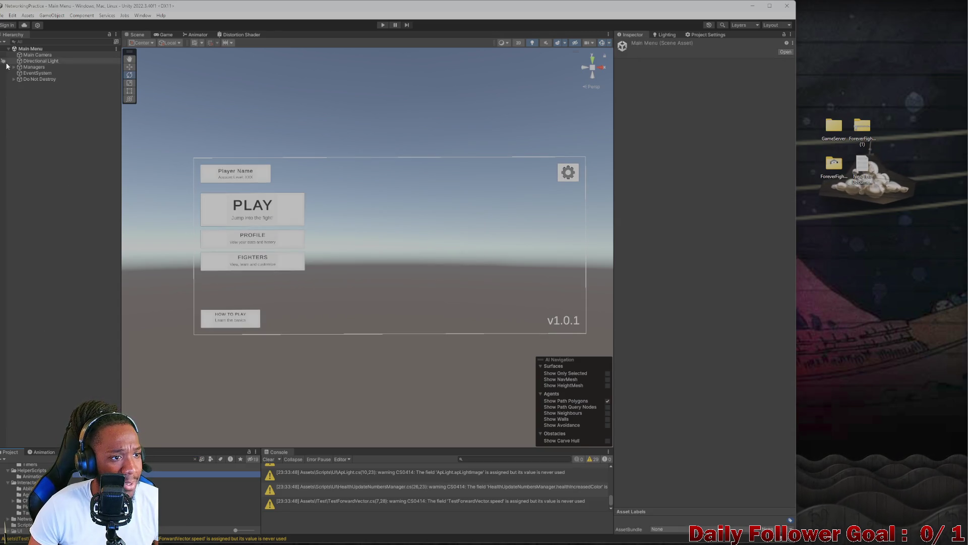
- Expand Do Not Destroy > Scene Persistant Canvas - Parent > Base Connection Popup in the Hierarchy
{"action": "left_click", "coordinate": [13, 79]}
{"action": "left_click", "coordinate": [19, 97]}
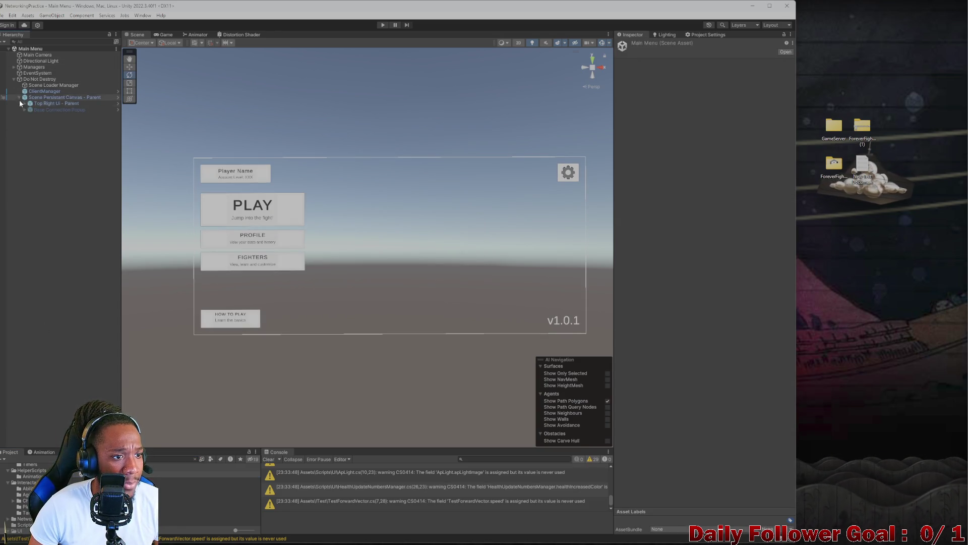
{"action": "left_click", "coordinate": [24, 110]}
- Search 'countdown' to find Variable Player Length Text and check its Countdown (Time 5, loads Character Select)
{"action": "left_click", "coordinate": [29, 121]}
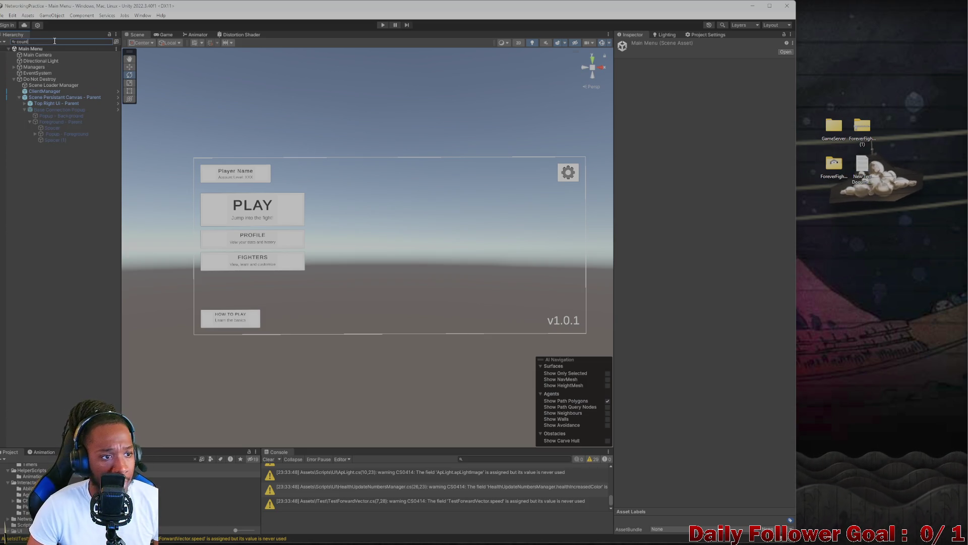
{"action": "type", "text": "countdown"}
{"action": "left_click", "coordinate": [47, 61]}
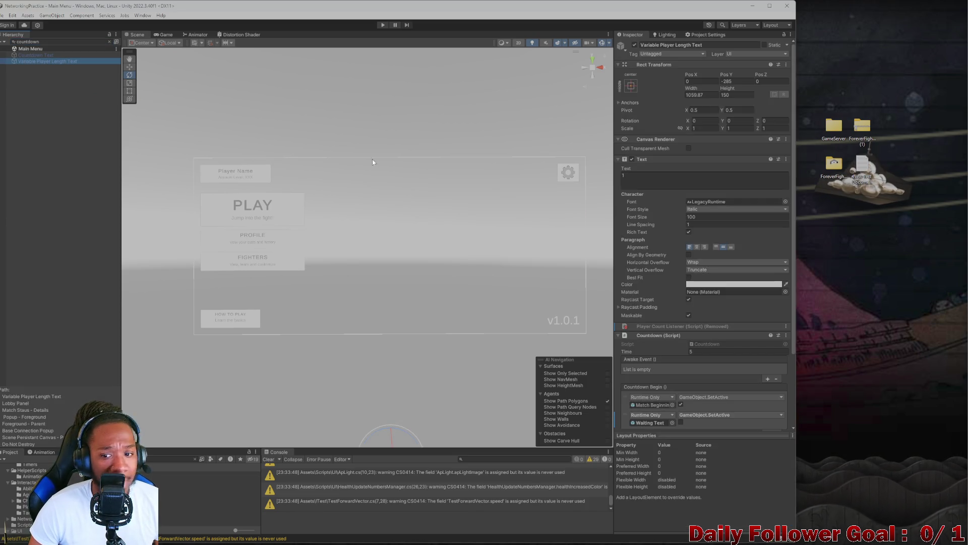
{"action": "scroll", "coordinate": [678, 302], "scroll_direction": "down", "scroll_amount": 5}
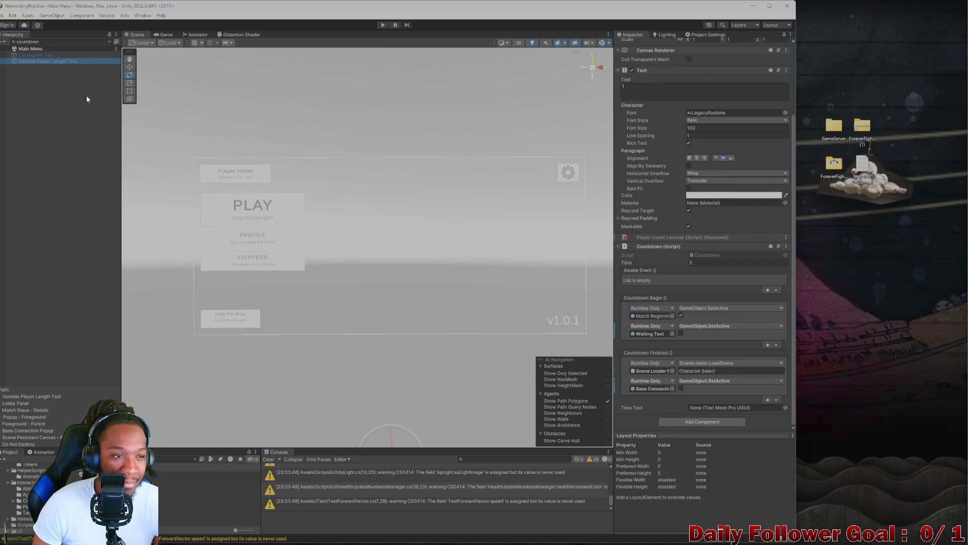
{"action": "left_click", "coordinate": [109, 42]}
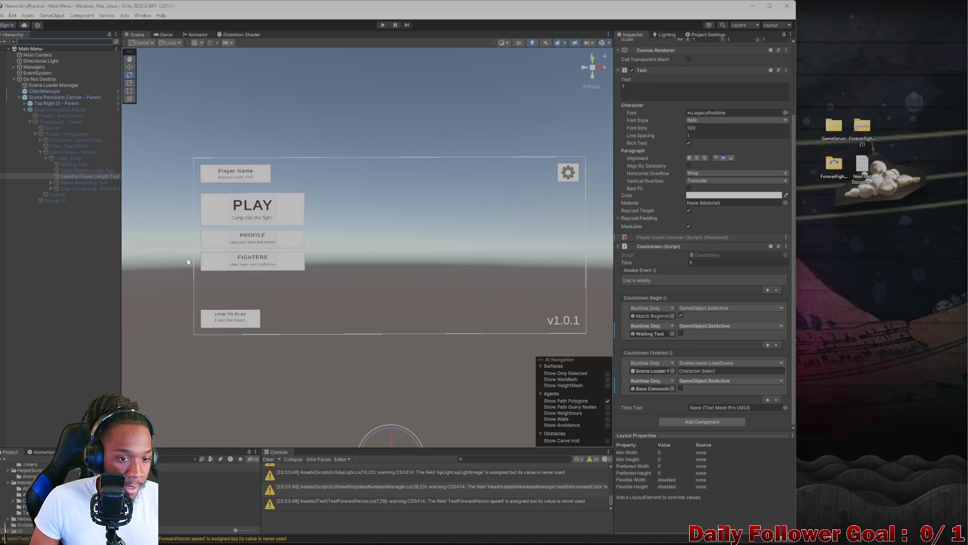
- Deselect everything in the Hierarchy and enter Play mode on the Main Menu scene
{"action": "left_click", "coordinate": [55, 285]}
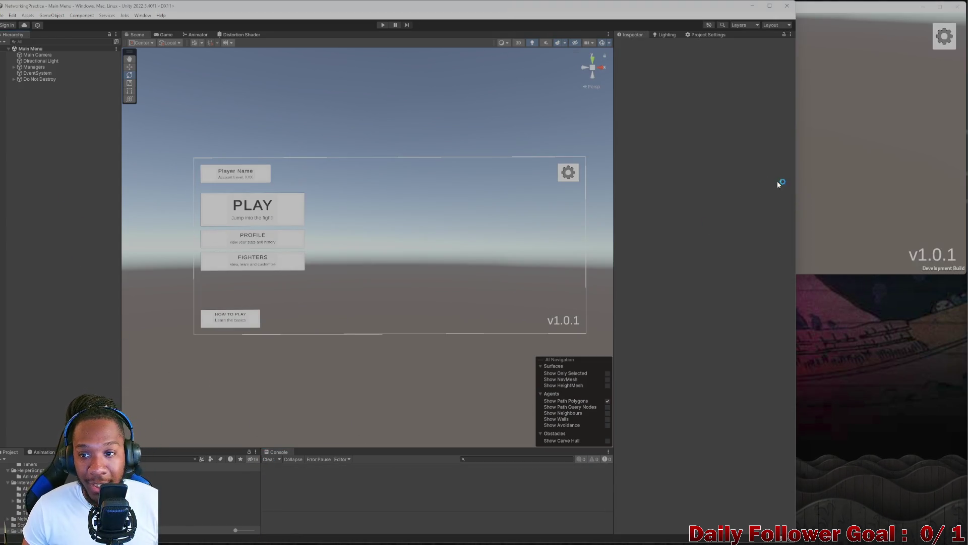
{"action": "left_click", "coordinate": [378, 24]}
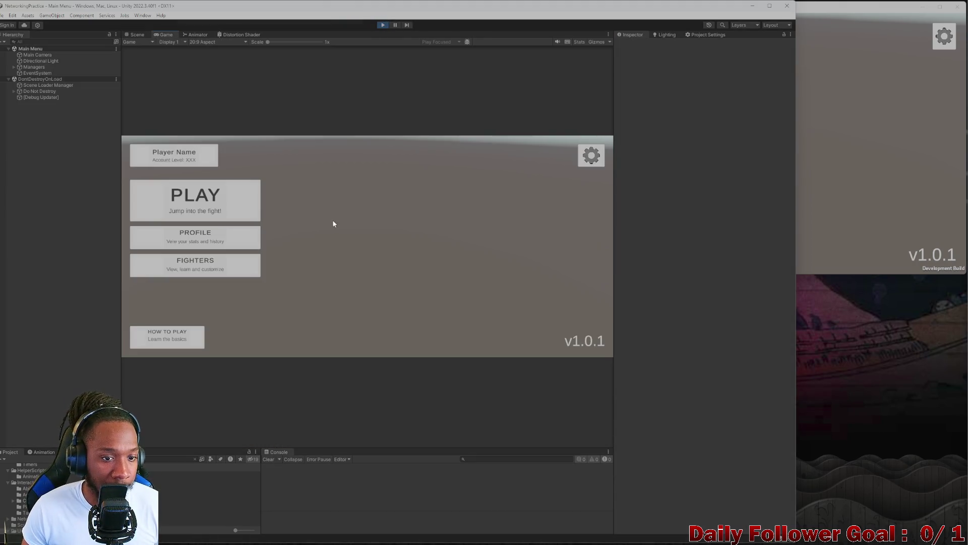
- Connect both the editor client (username 'drftg') and the build client to the lobby
{"action": "left_click", "coordinate": [202, 201]}
{"action": "type", "text": "drftg"}
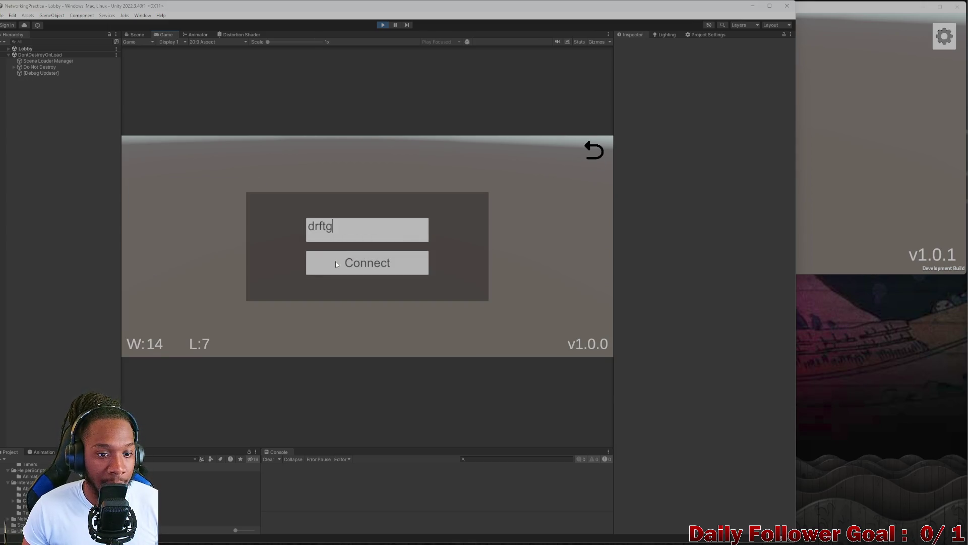
{"action": "left_click", "coordinate": [346, 263]}
{"action": "left_click", "coordinate": [857, 151]}
{"action": "left_click", "coordinate": [585, 86]}
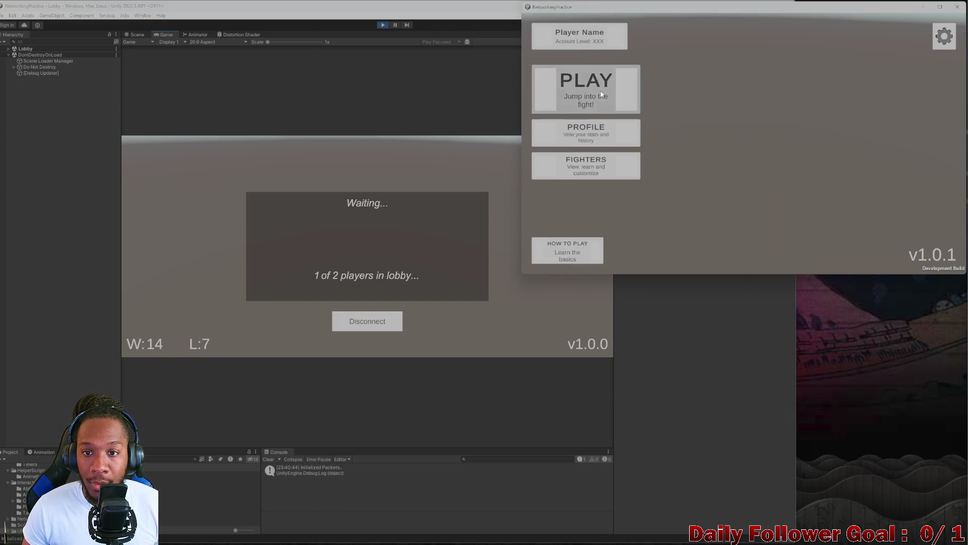
{"action": "left_click", "coordinate": [731, 164]}
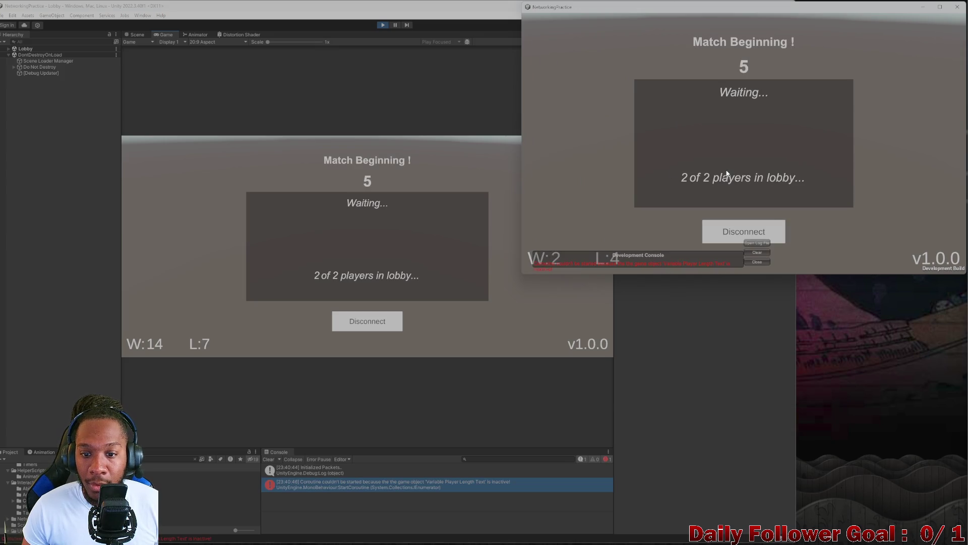
{"action": "left_click", "coordinate": [756, 263]}
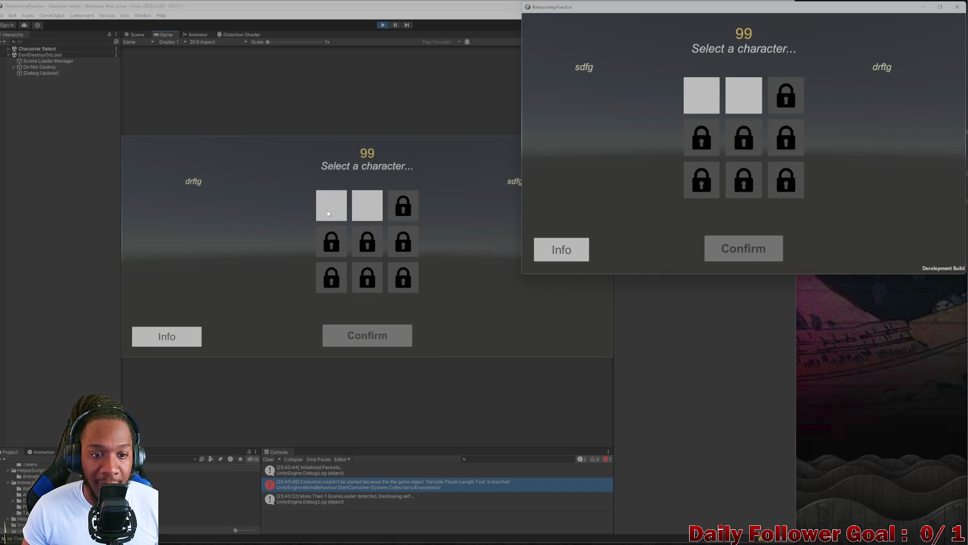
- Lock in The Speedster in the editor client and The Brawn in the build client
{"action": "left_click", "coordinate": [328, 213]}
{"action": "left_click", "coordinate": [372, 346]}
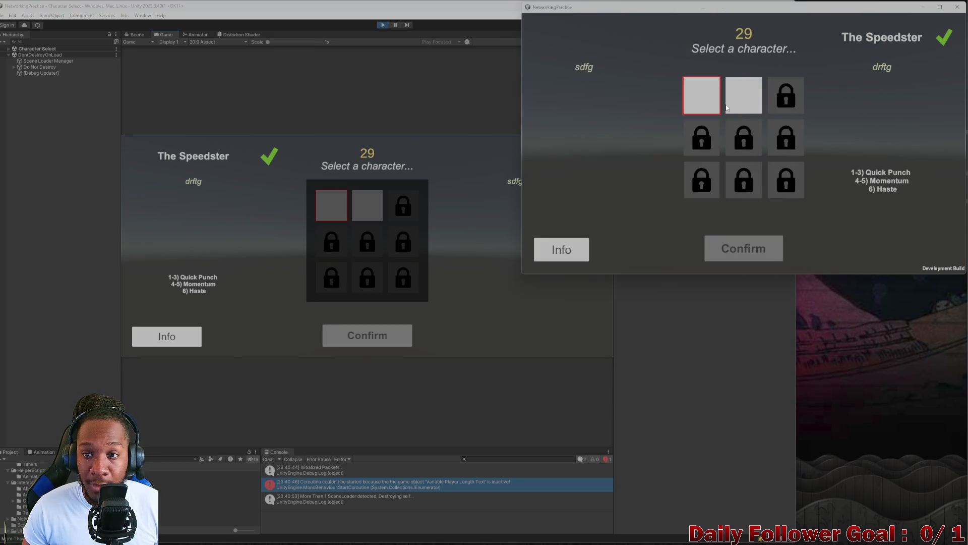
{"action": "left_click", "coordinate": [743, 110]}
{"action": "left_click", "coordinate": [749, 257]}
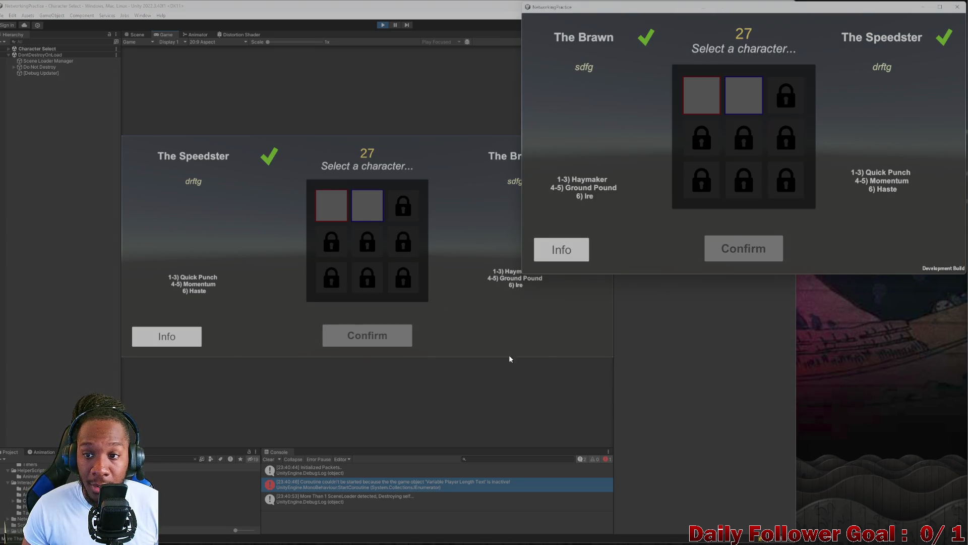
{"action": "left_click", "coordinate": [255, 431]}
{"action": "left_click", "coordinate": [899, 232]}
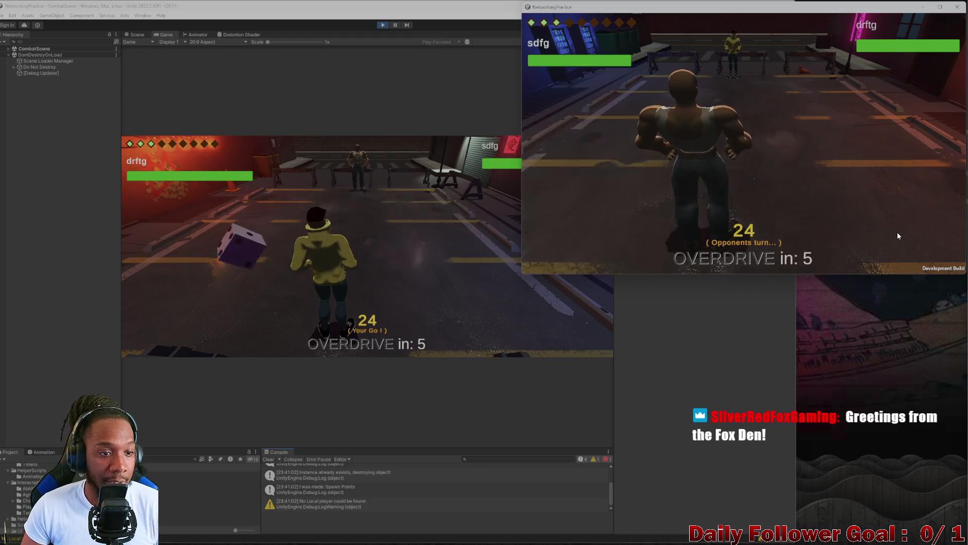
- Roll the die, move The Speedster rightwards, and end its turn
{"action": "left_click", "coordinate": [358, 219]}
{"action": "left_click", "coordinate": [733, 199]}
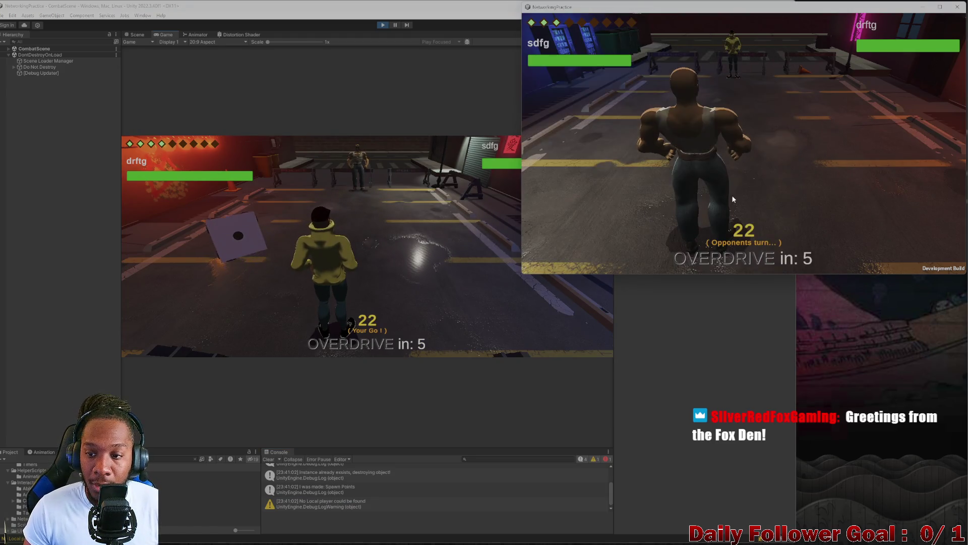
{"action": "left_click", "coordinate": [237, 281]}
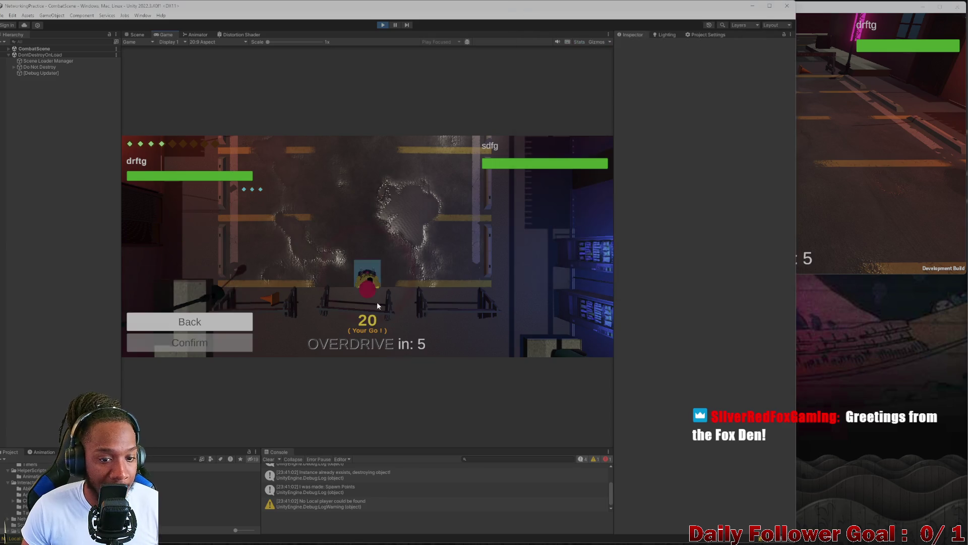
{"action": "left_click", "coordinate": [348, 234]}
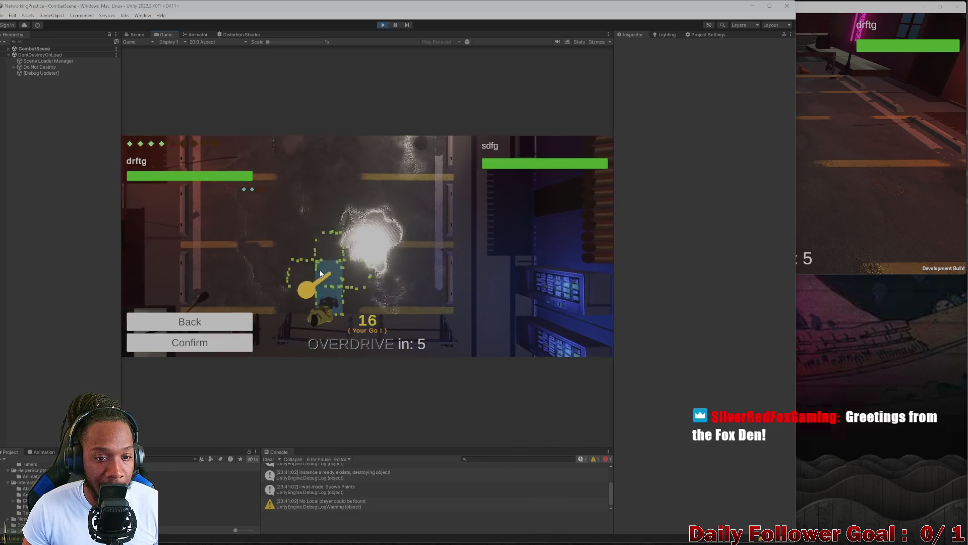
{"action": "left_click", "coordinate": [401, 283]}
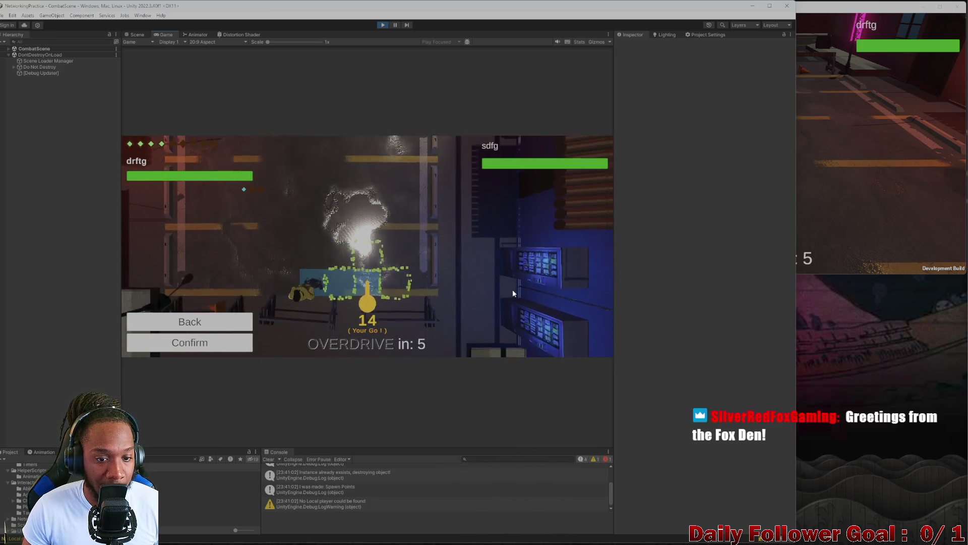
{"action": "left_click", "coordinate": [189, 346]}
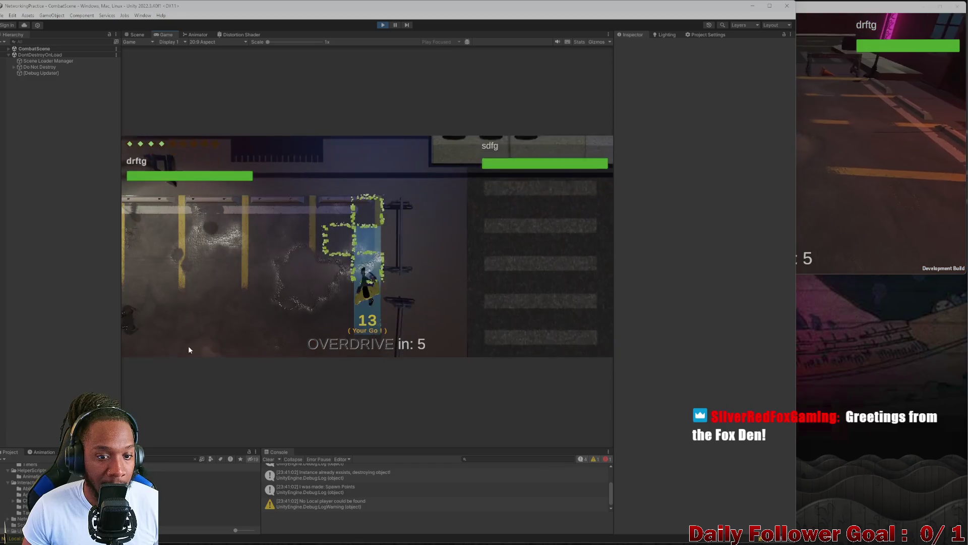
{"action": "left_click", "coordinate": [201, 340]}
- In the second client, roll and move The Brawn to a new tile, then end its turn
{"action": "key", "text": "alt+Tab"}
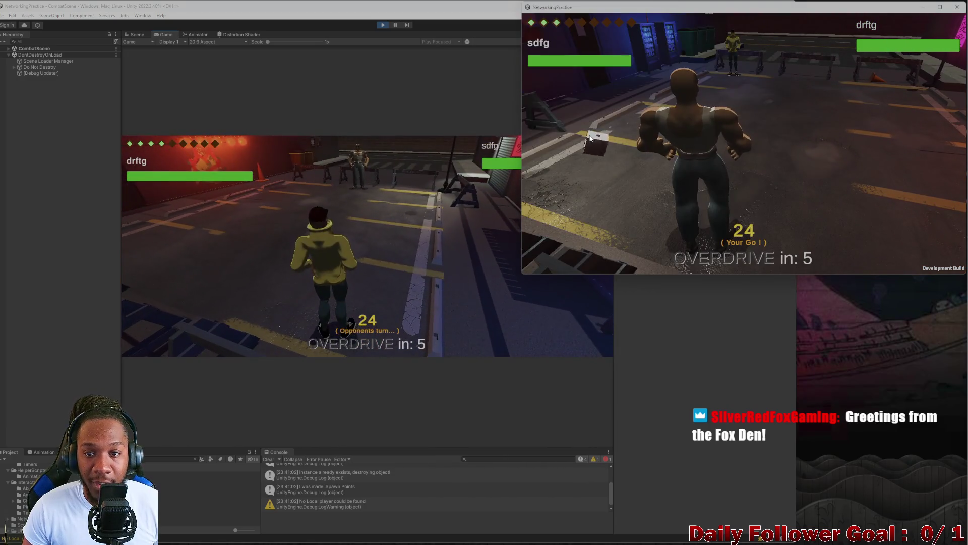
{"action": "left_click", "coordinate": [591, 139]}
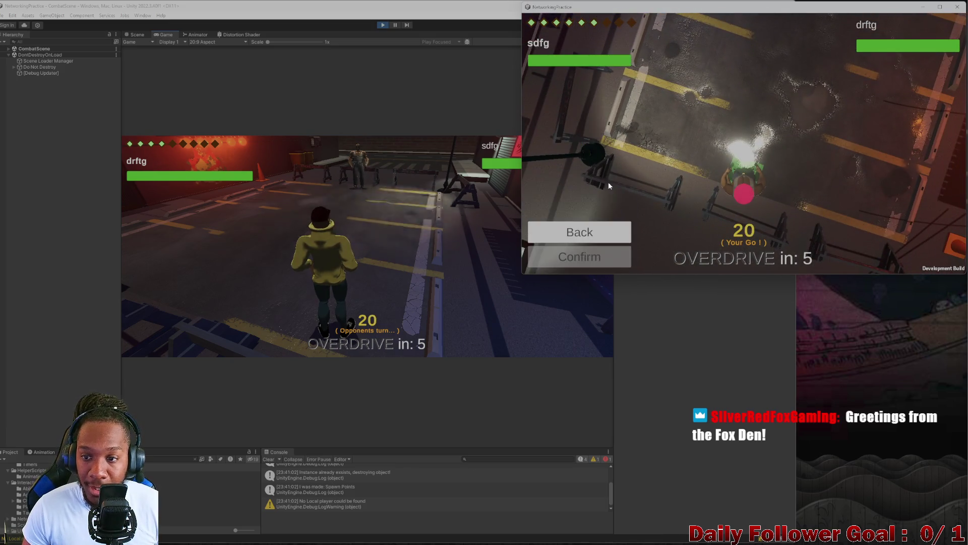
{"action": "left_click", "coordinate": [753, 180]}
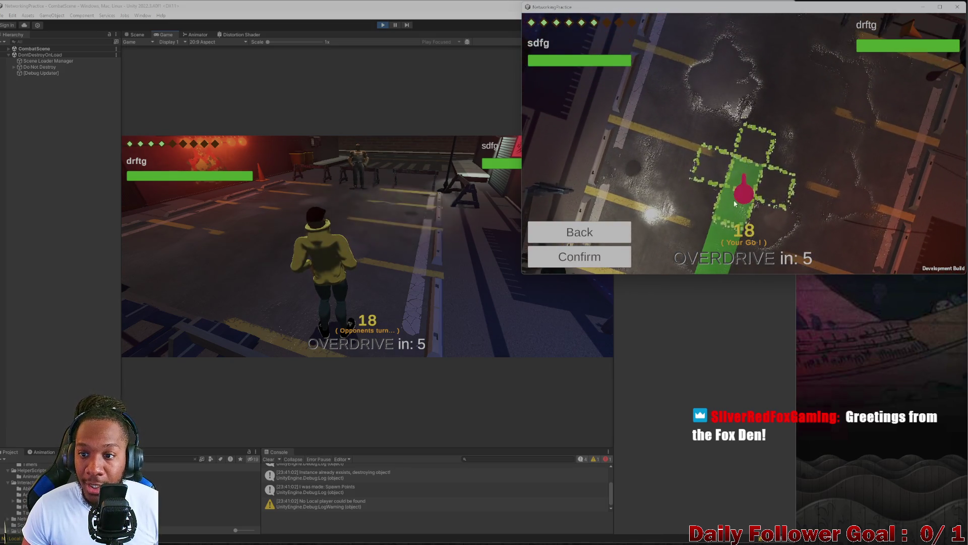
{"action": "left_click", "coordinate": [618, 254]}
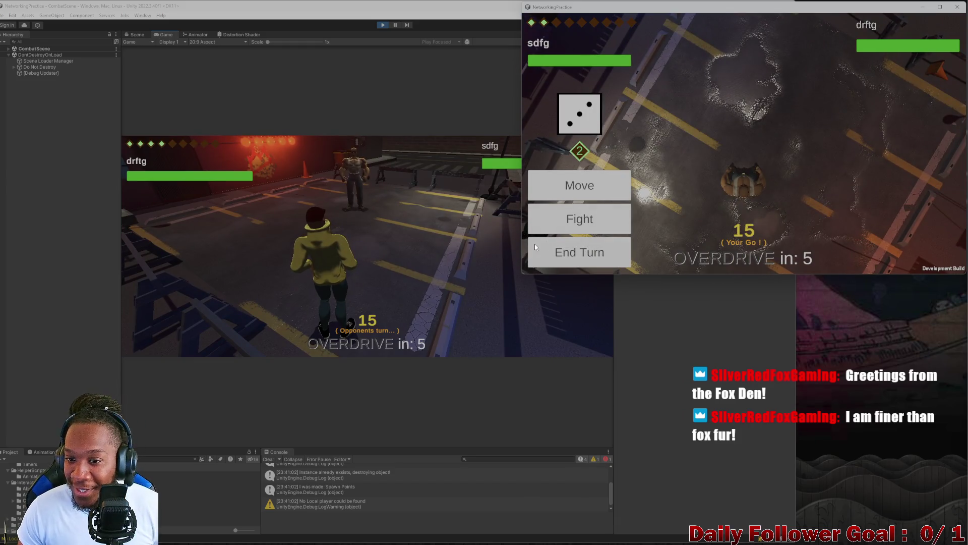
{"action": "left_click", "coordinate": [590, 258]}
- Cancel The Speedster's move and end its turn
{"action": "left_click", "coordinate": [227, 237]}
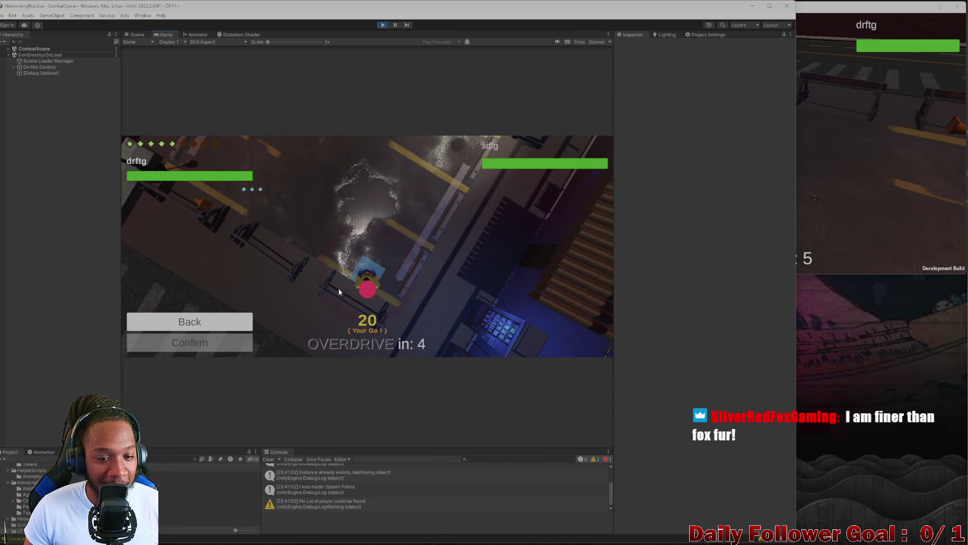
{"action": "left_click", "coordinate": [206, 319]}
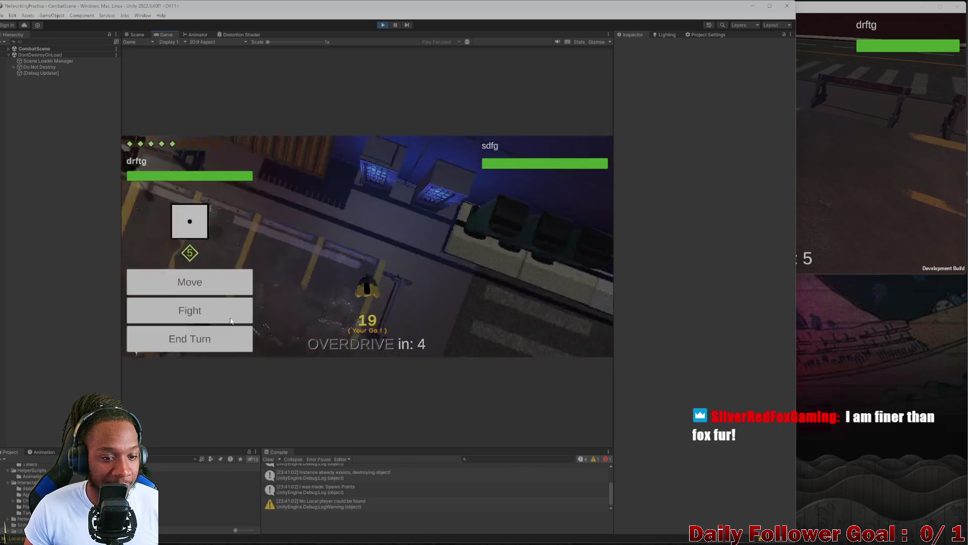
{"action": "left_click", "coordinate": [213, 340]}
- Confirm The Brawn's move and end its turn, bringing OVERDRIVE to 3
{"action": "left_click", "coordinate": [825, 192]}
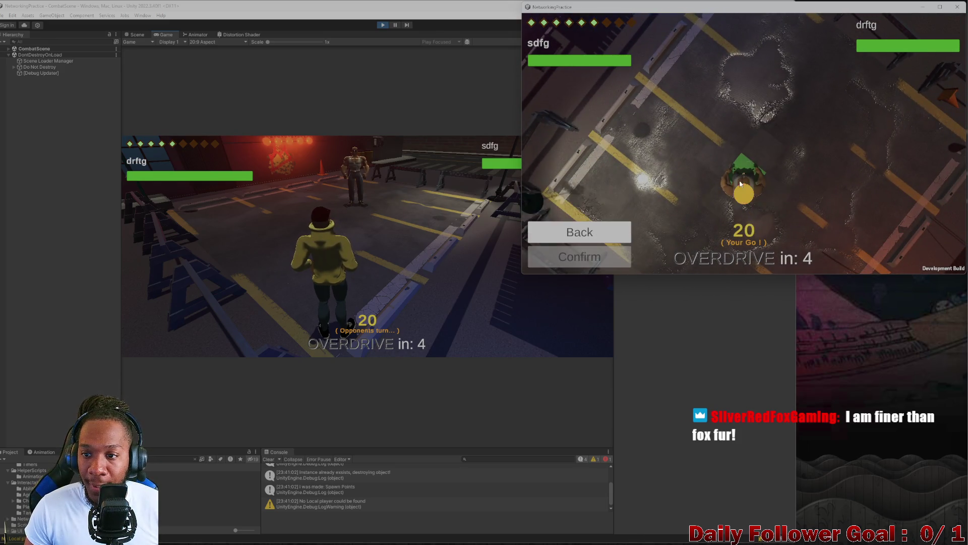
{"action": "left_click", "coordinate": [572, 262]}
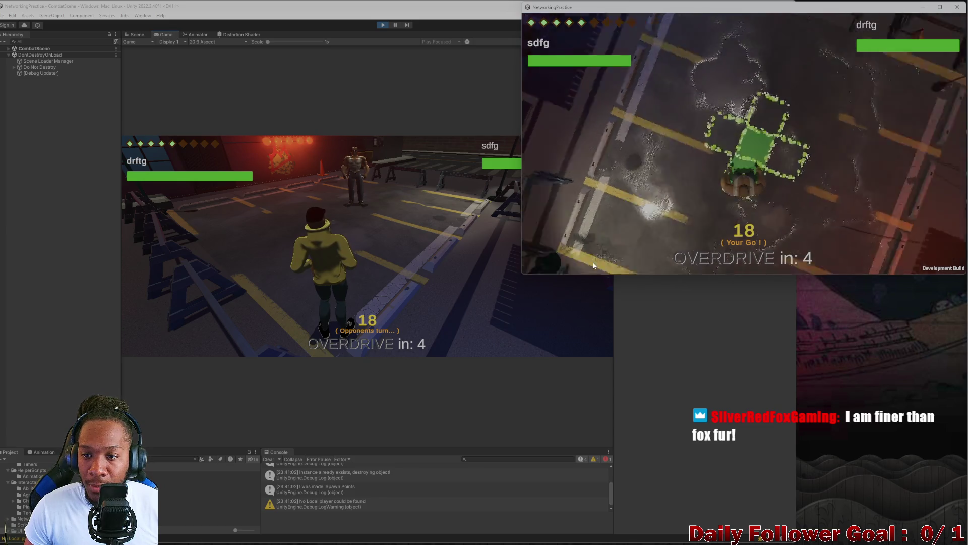
{"action": "left_click", "coordinate": [577, 250]}
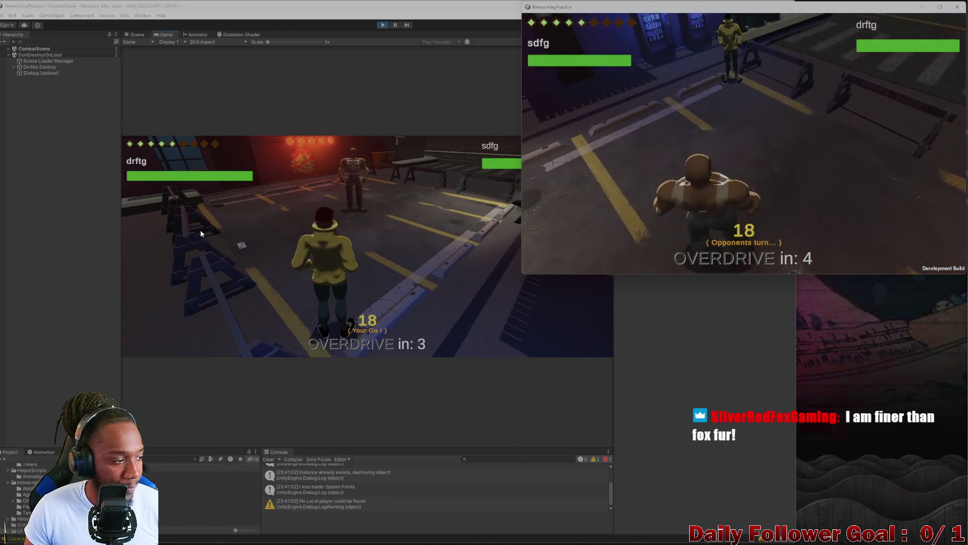
- Roll in the editor client, use The Speedster's Haste ability, and end the turn
{"action": "left_click", "coordinate": [171, 194]}
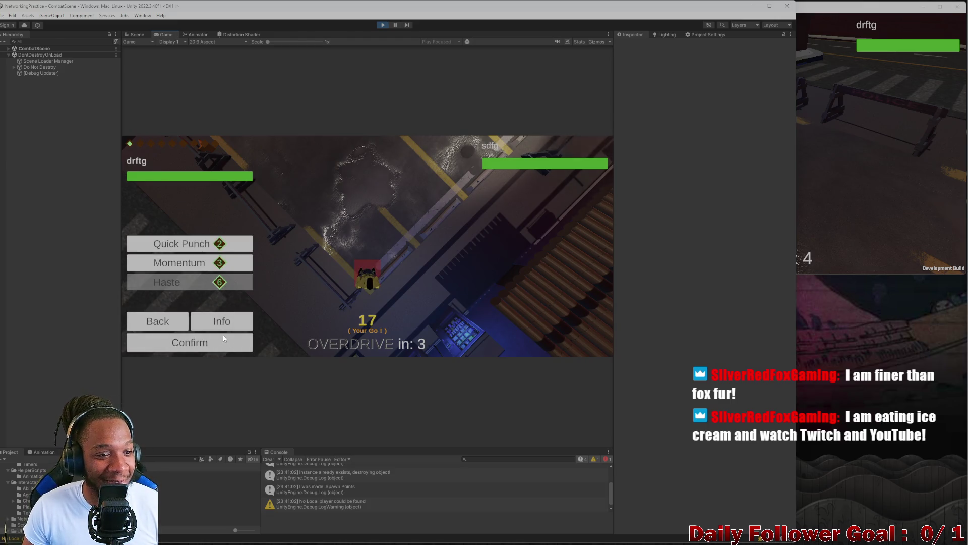
{"action": "left_click", "coordinate": [210, 342]}
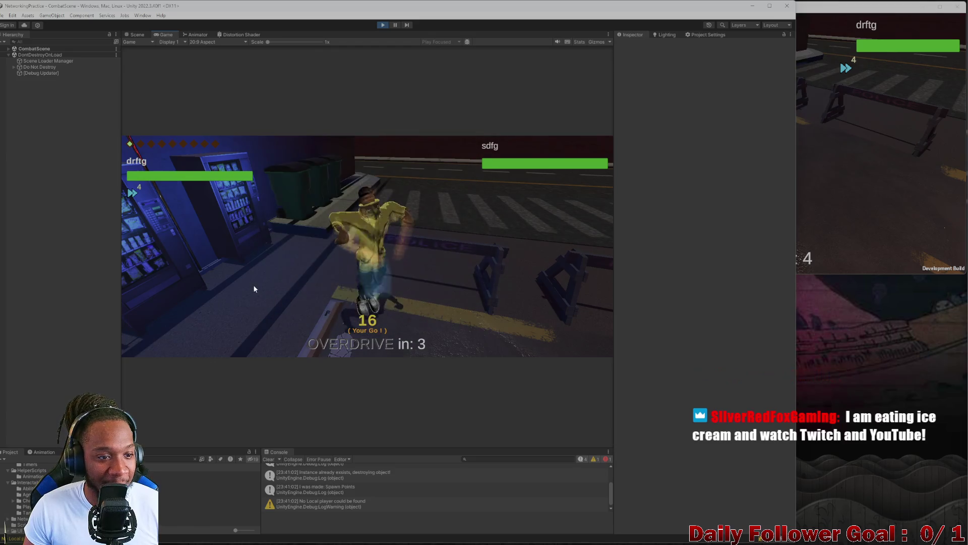
{"action": "left_click", "coordinate": [213, 342]}
- Roll and move The Brawn to a new tile, then end its turn
{"action": "left_click", "coordinate": [828, 134]}
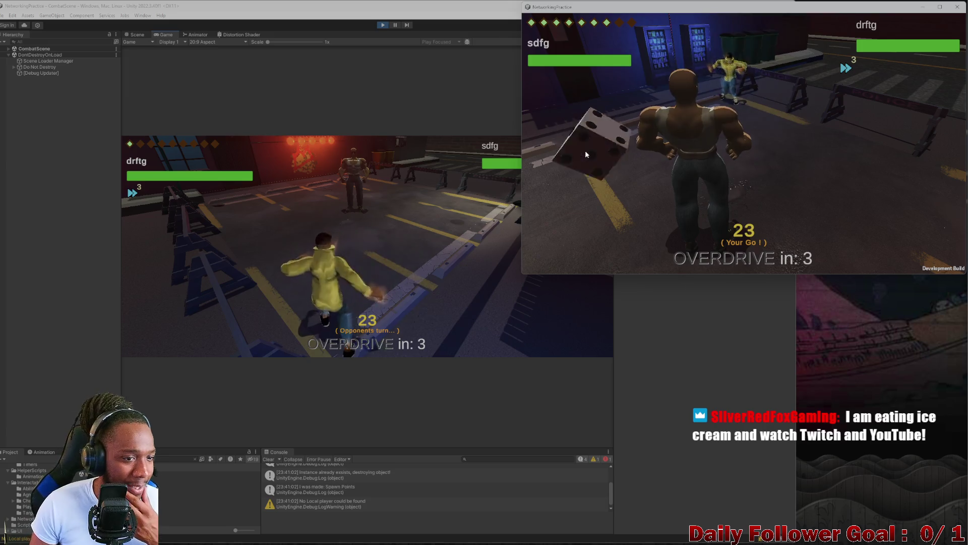
{"action": "left_click", "coordinate": [586, 152]}
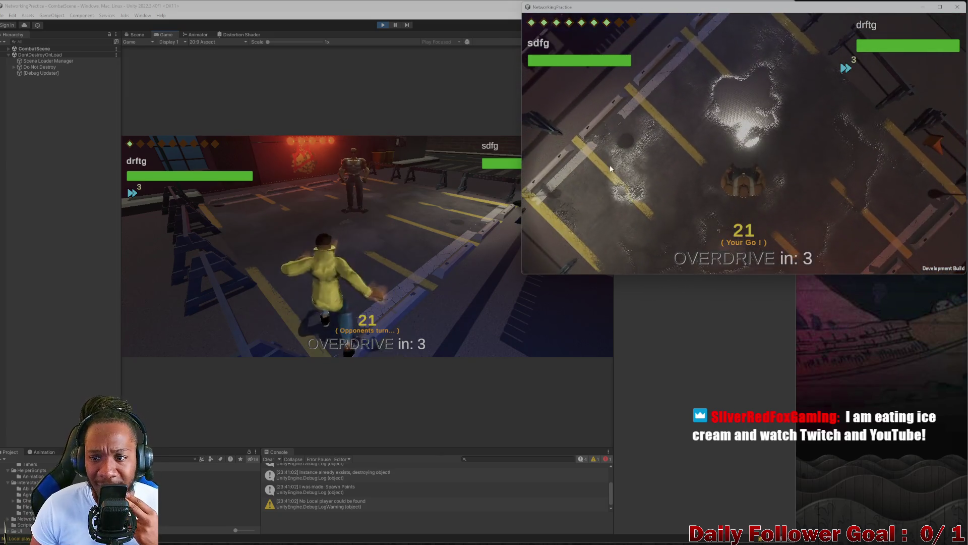
{"action": "left_click", "coordinate": [607, 193]}
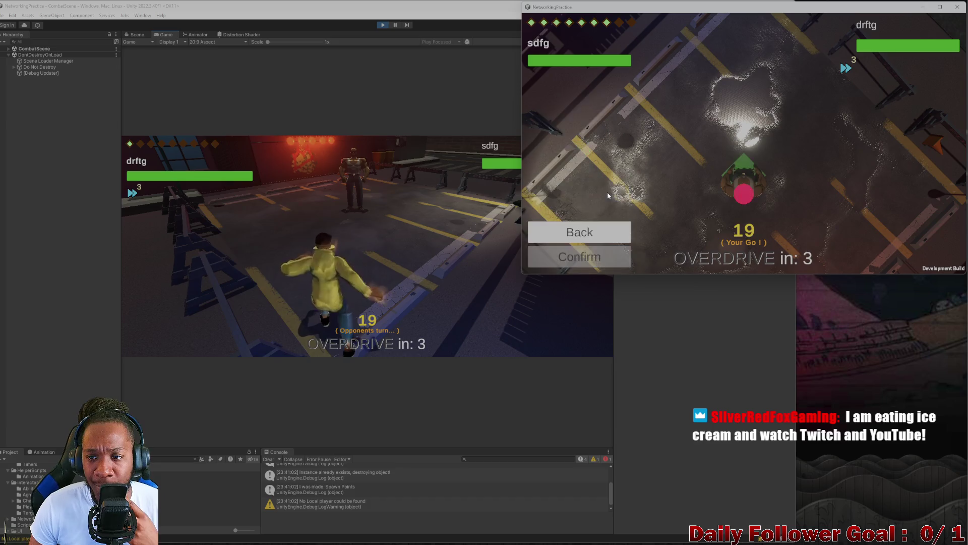
{"action": "left_click", "coordinate": [755, 175]}
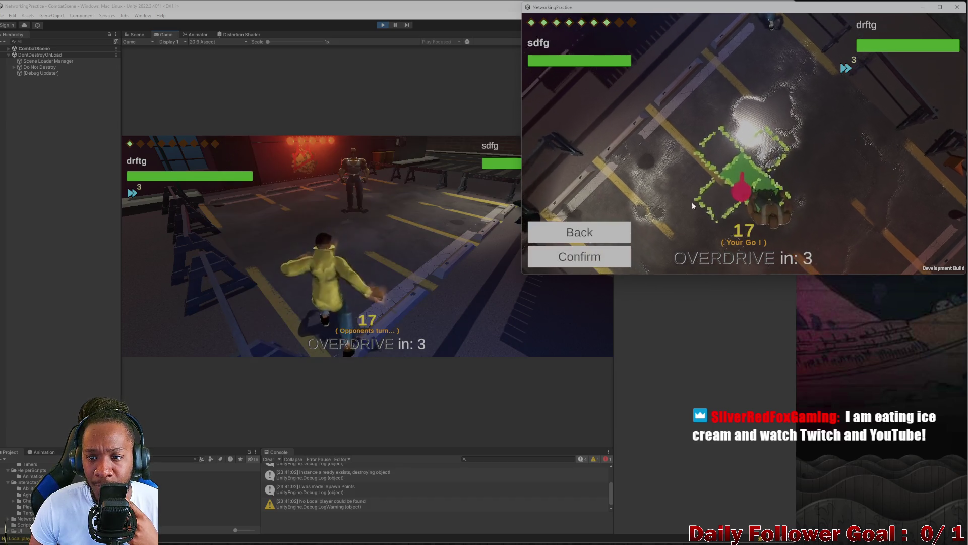
{"action": "left_click", "coordinate": [609, 257]}
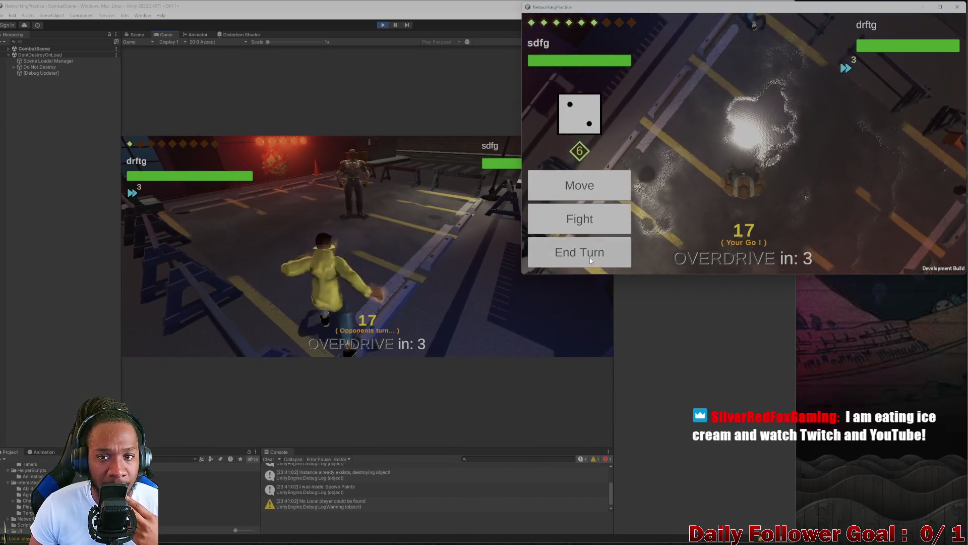
{"action": "left_click", "coordinate": [588, 257]}
- Use Haste again and confirm a move for The Speedster
{"action": "left_click", "coordinate": [236, 246]}
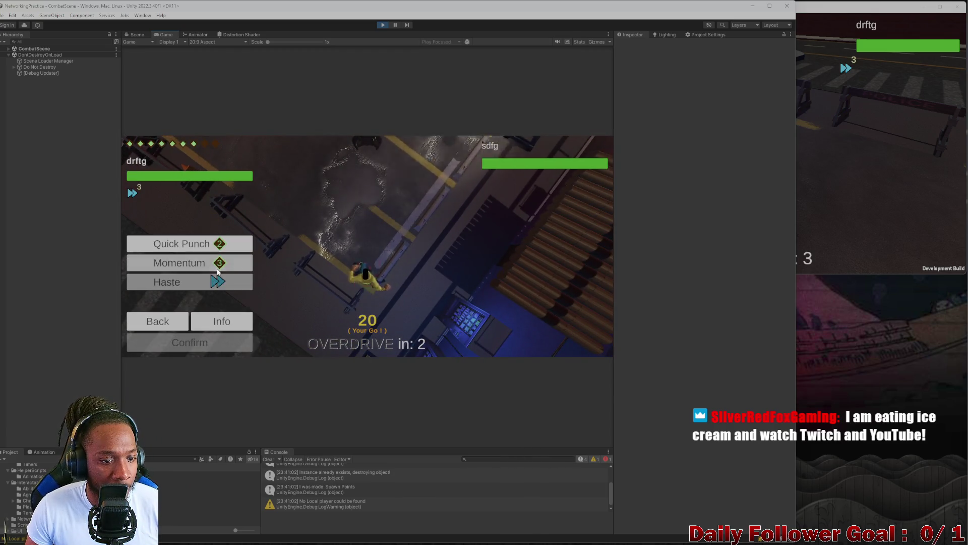
{"action": "left_click", "coordinate": [231, 344]}
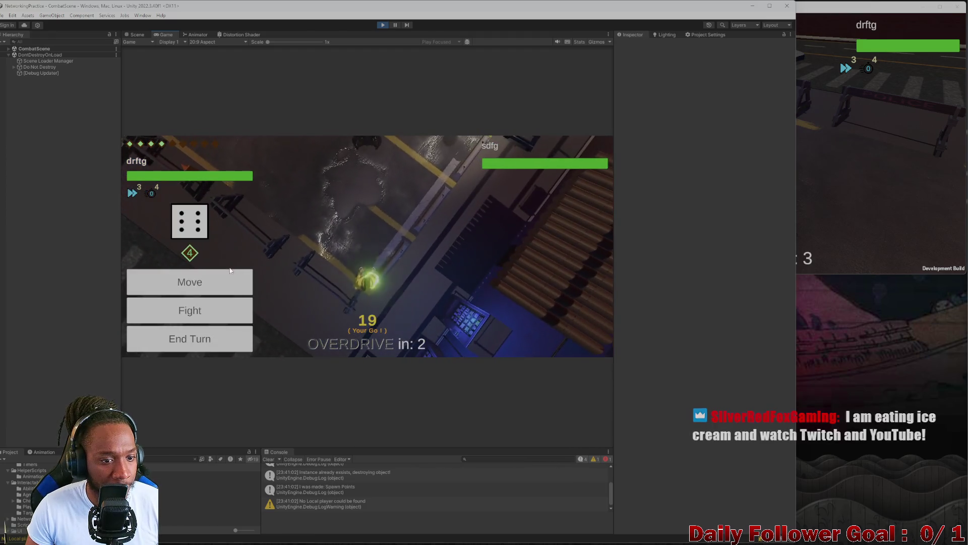
{"action": "left_click", "coordinate": [189, 279]}
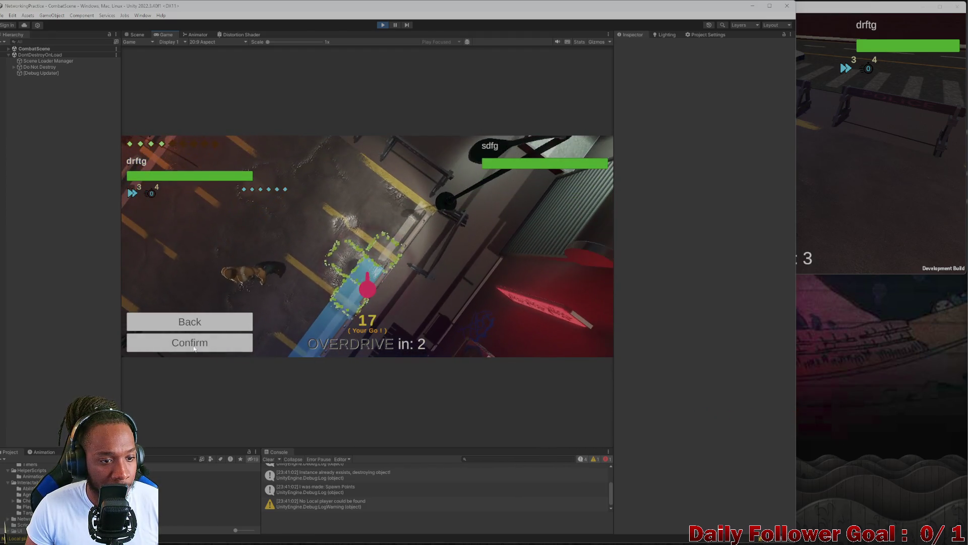
{"action": "left_click", "coordinate": [210, 339]}
- End The Speedster's turn, then have The Brawn use a fight ability and carry out its move
{"action": "left_click", "coordinate": [196, 344]}
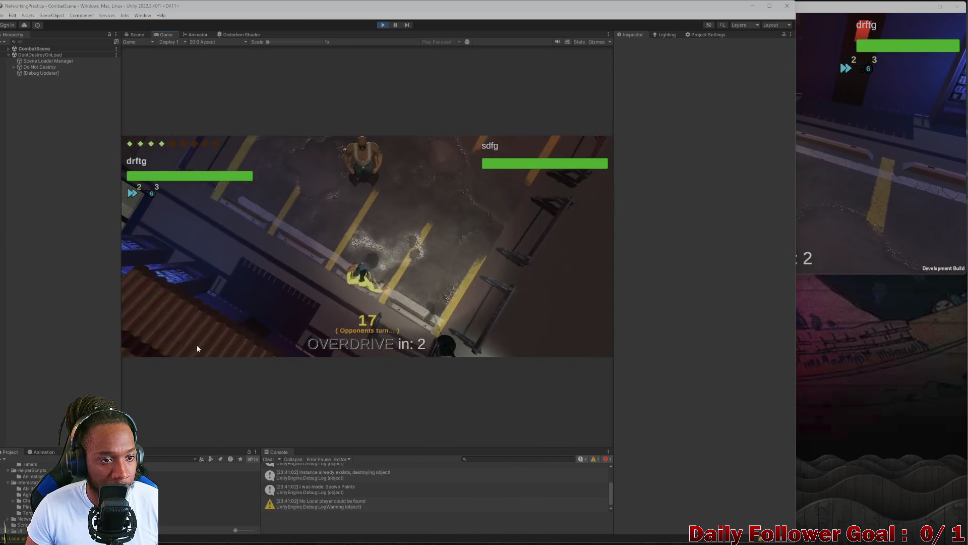
{"action": "key", "text": "alt+Tab"}
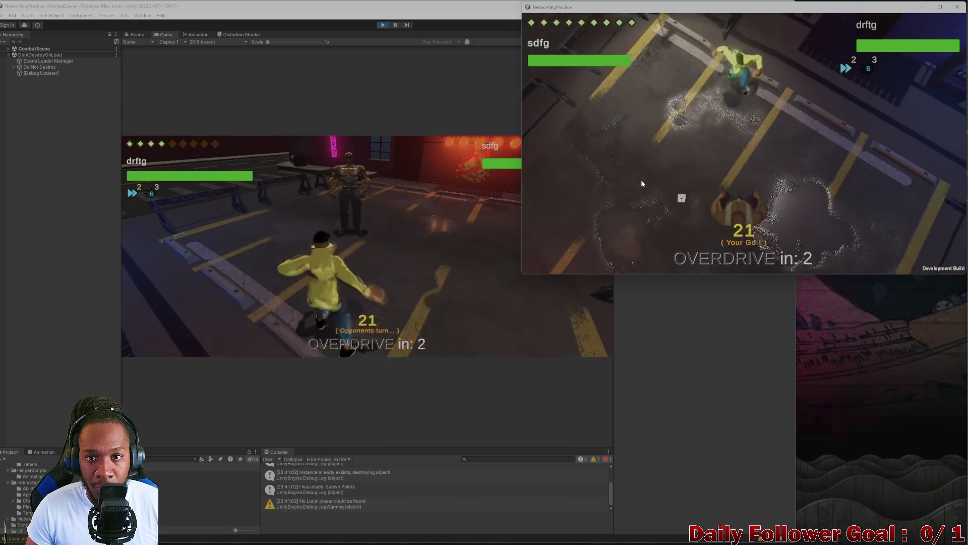
{"action": "left_click", "coordinate": [582, 222]}
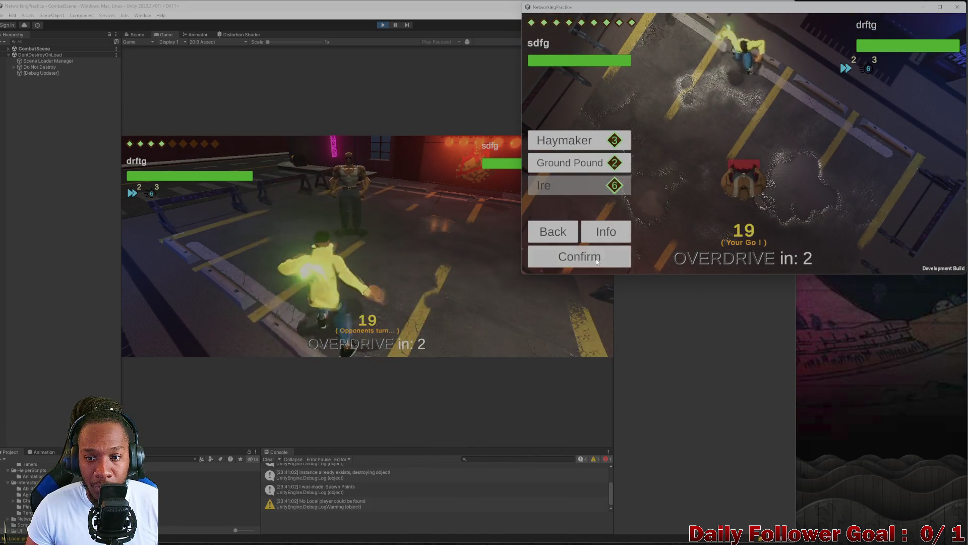
{"action": "left_click", "coordinate": [597, 258]}
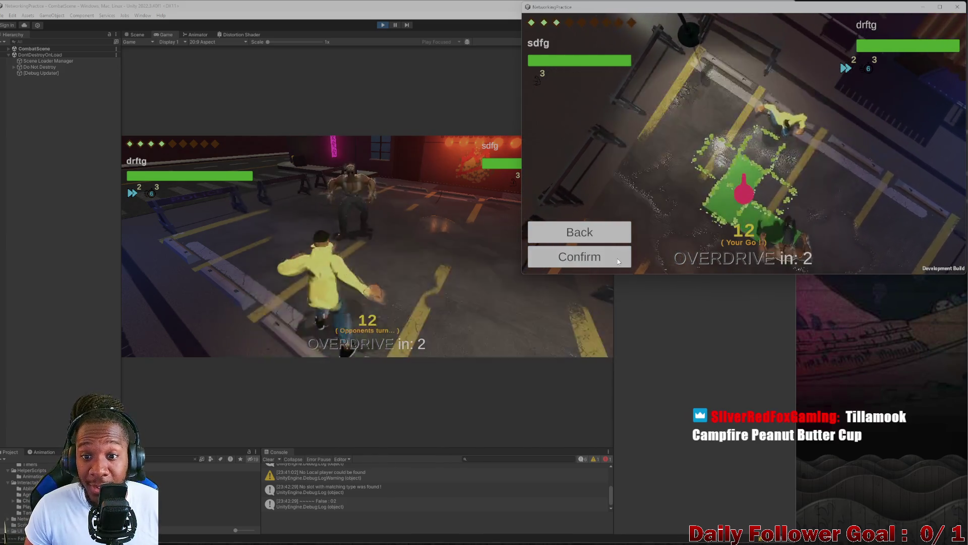
{"action": "left_click", "coordinate": [616, 257]}
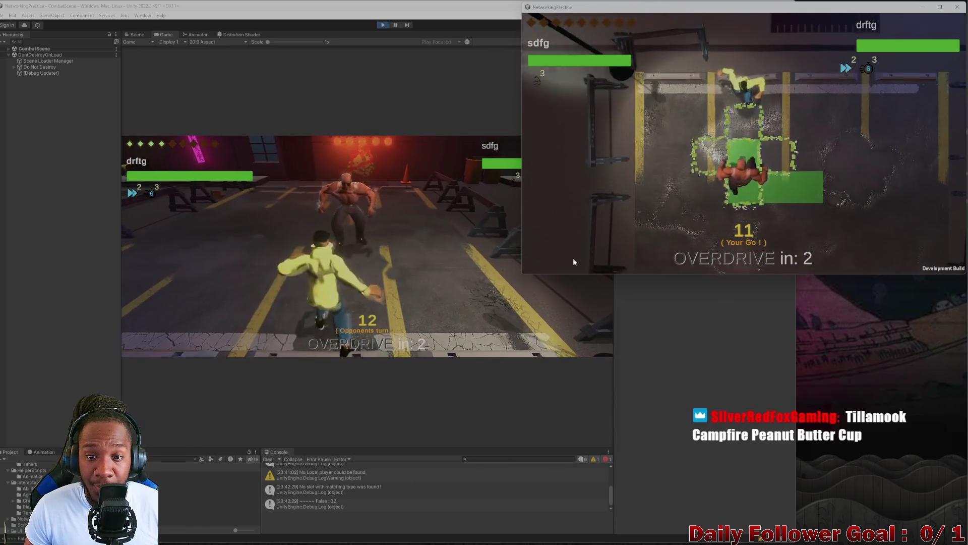
- Make three confirmed moves with the editor's fighter, the last one tile, then end its turn
{"action": "left_click", "coordinate": [264, 216]}
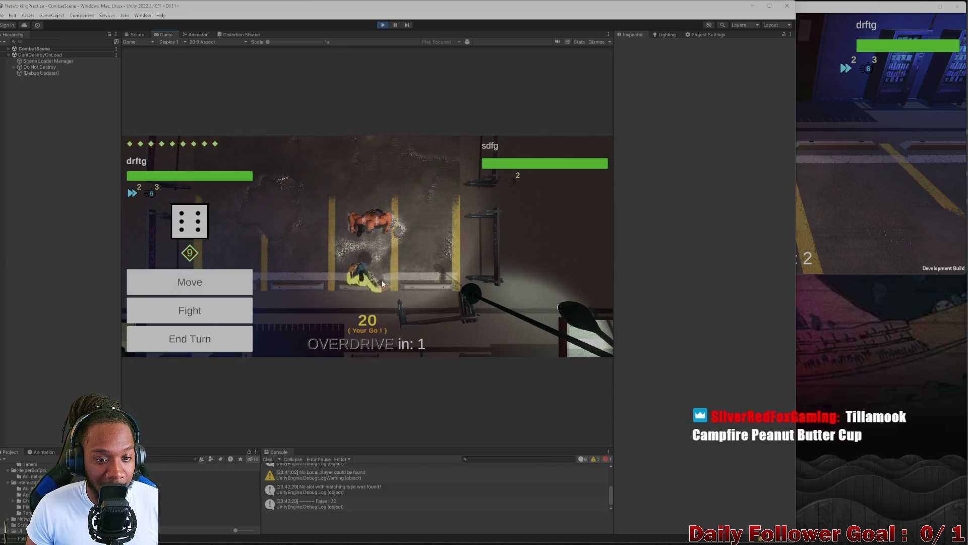
{"action": "left_click", "coordinate": [372, 287]}
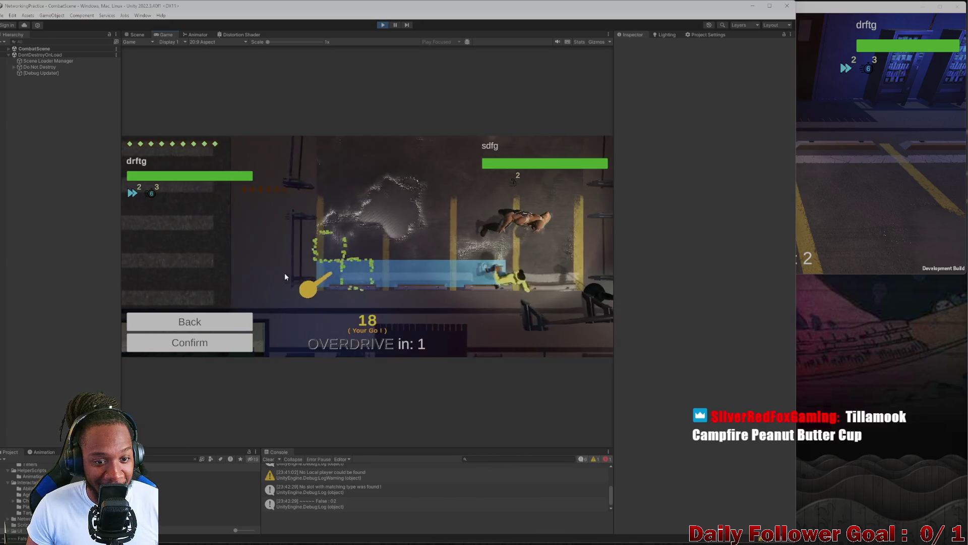
{"action": "left_click", "coordinate": [196, 348]}
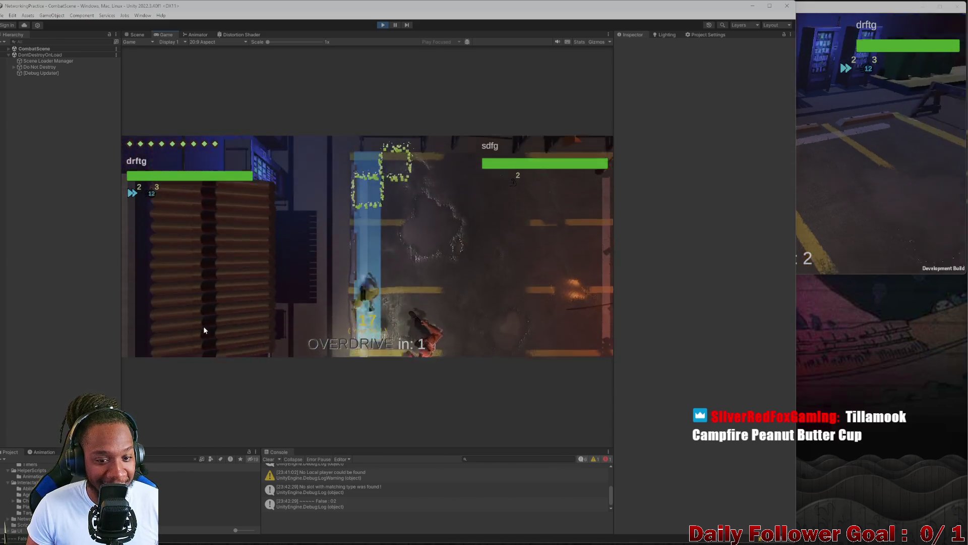
{"action": "left_click", "coordinate": [196, 290]}
{"action": "left_click", "coordinate": [371, 282]}
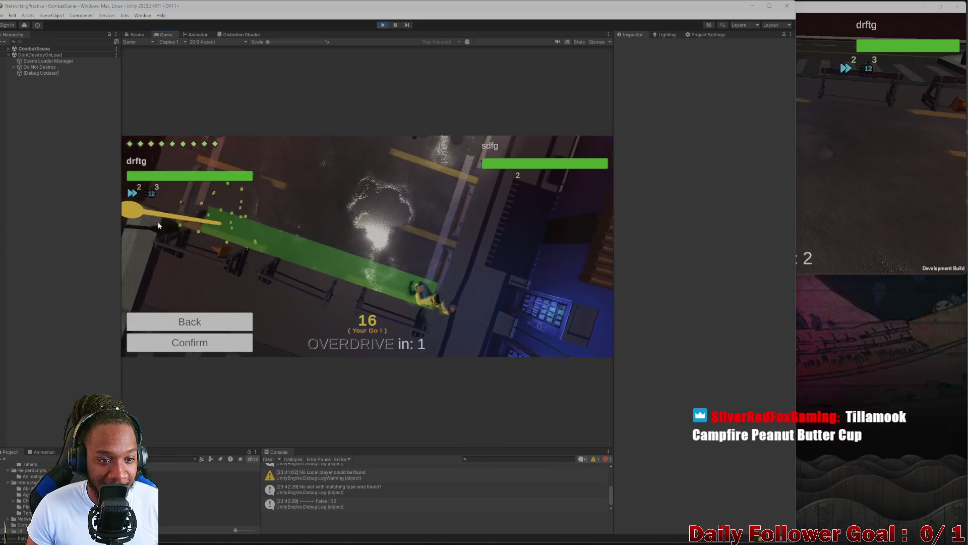
{"action": "left_click", "coordinate": [229, 346]}
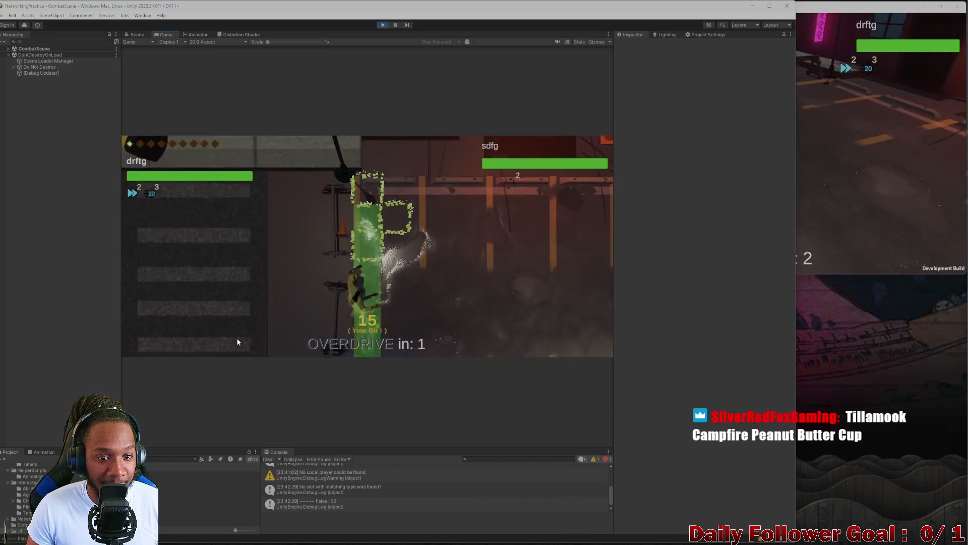
{"action": "left_click", "coordinate": [235, 272]}
{"action": "left_click", "coordinate": [358, 281]}
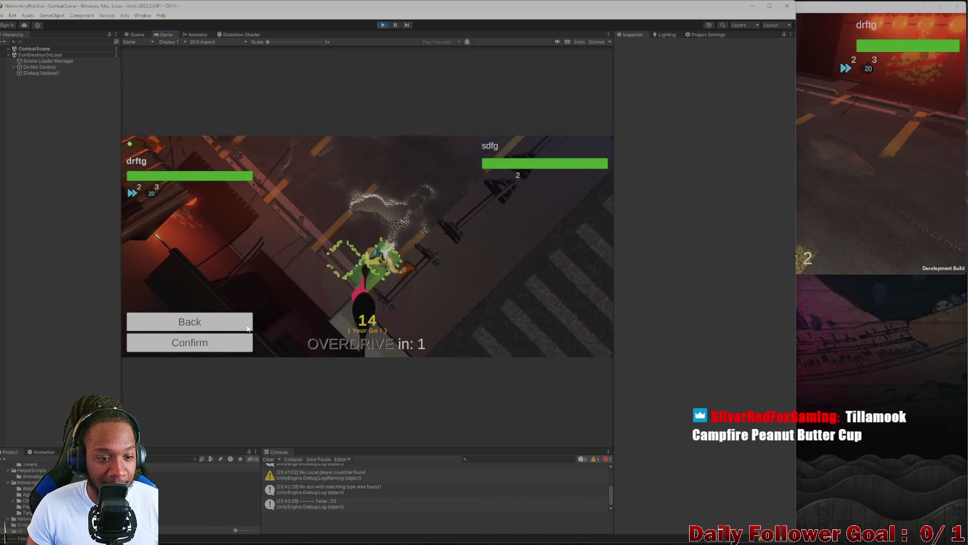
{"action": "left_click", "coordinate": [228, 344]}
{"action": "left_click", "coordinate": [188, 335]}
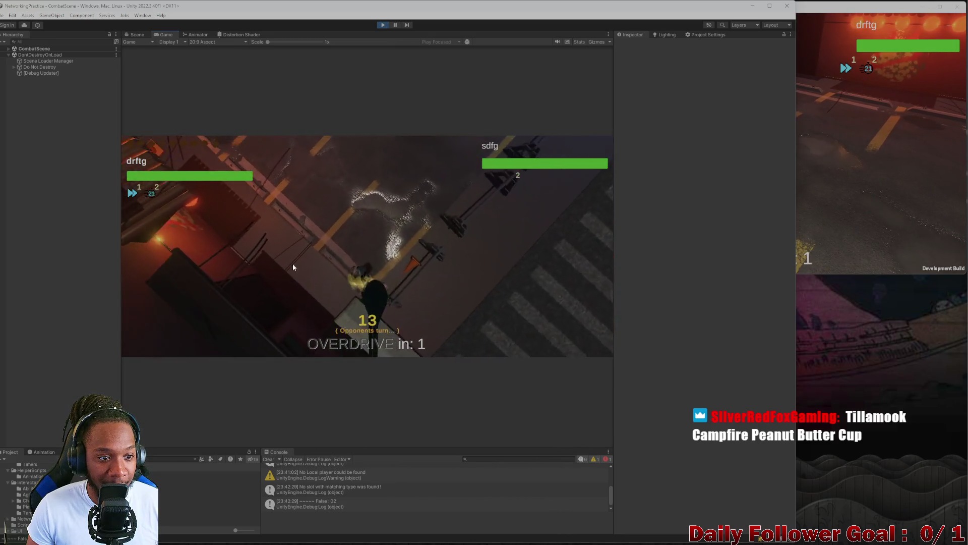
- Roll and move The Brawn along the green path, then end its turn
{"action": "left_click_drag", "start_coordinate": [796, 140], "coordinate": [813, 141]}
{"action": "left_click", "coordinate": [833, 144]}
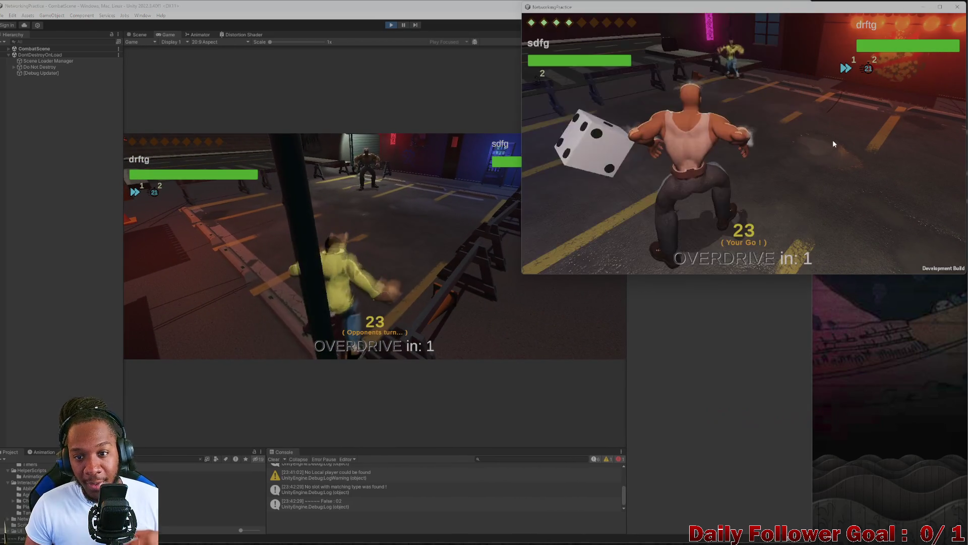
{"action": "left_click", "coordinate": [625, 140]}
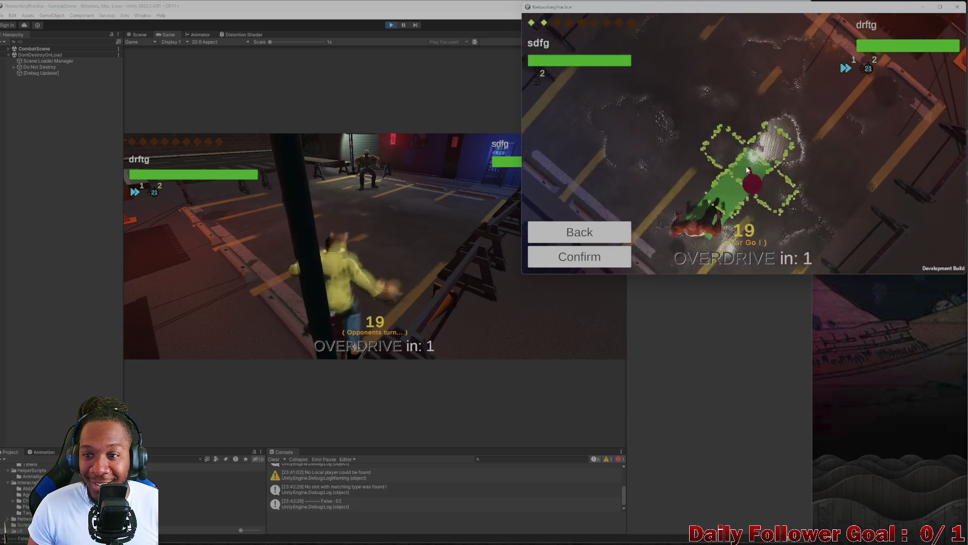
{"action": "left_click", "coordinate": [738, 188]}
{"action": "left_click", "coordinate": [609, 261]}
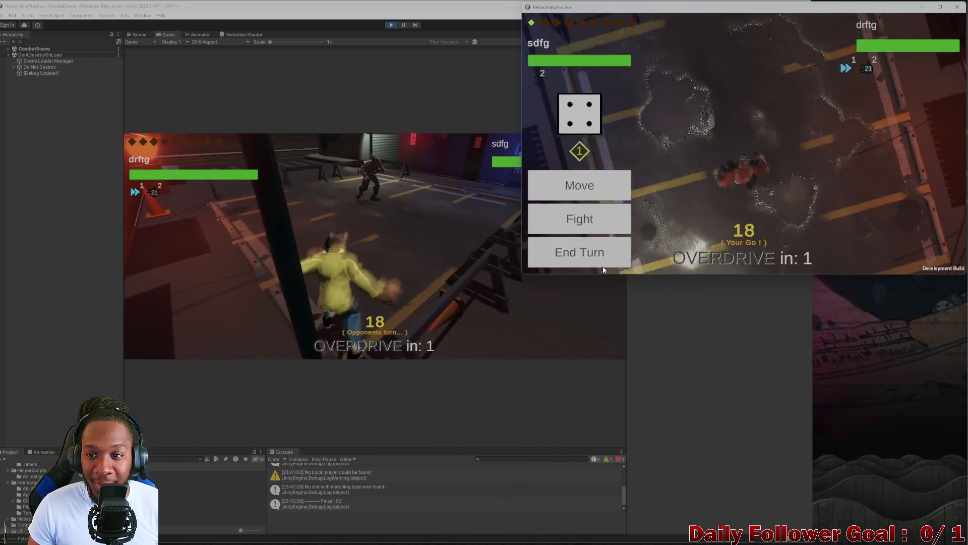
{"action": "left_click", "coordinate": [580, 250]}
- Try several target tiles, confirm the editor fighter's move, and end its turn as OVERDRIVE drops to 1
{"action": "left_click", "coordinate": [260, 242]}
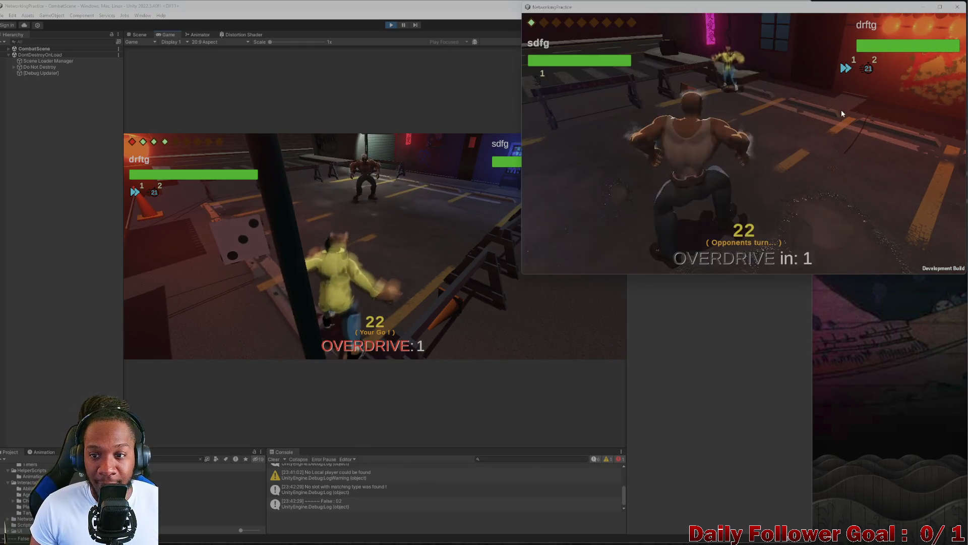
{"action": "left_click", "coordinate": [254, 282]}
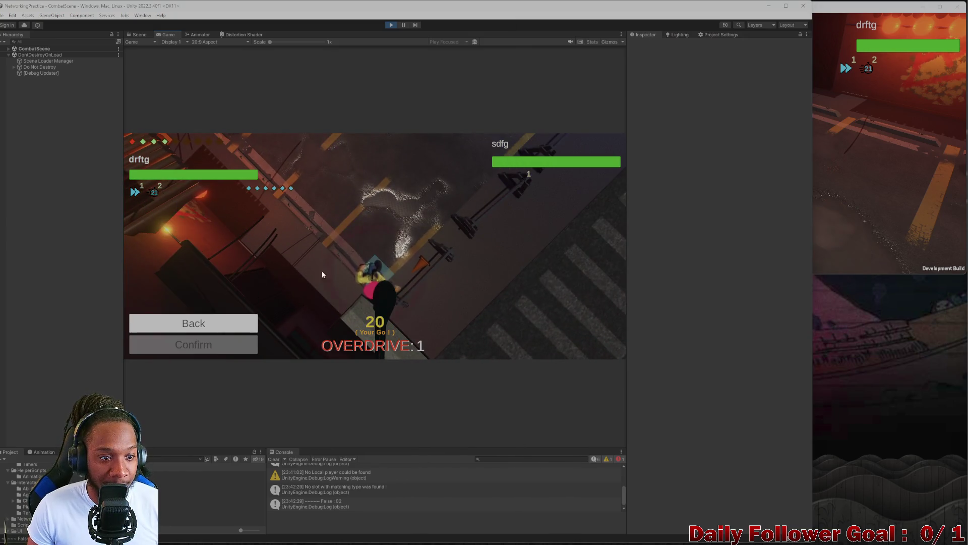
{"action": "left_click", "coordinate": [375, 269]}
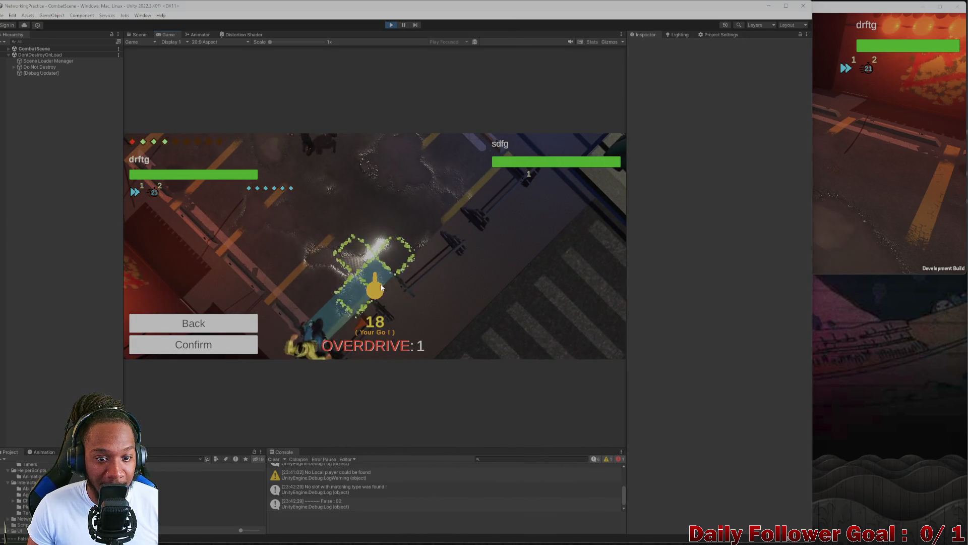
{"action": "left_click", "coordinate": [376, 277]}
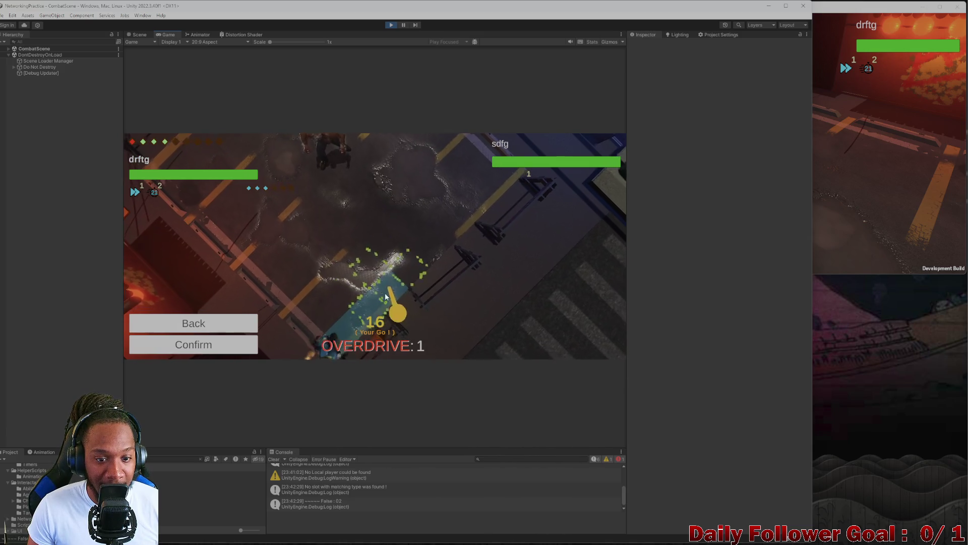
{"action": "left_click", "coordinate": [367, 264]}
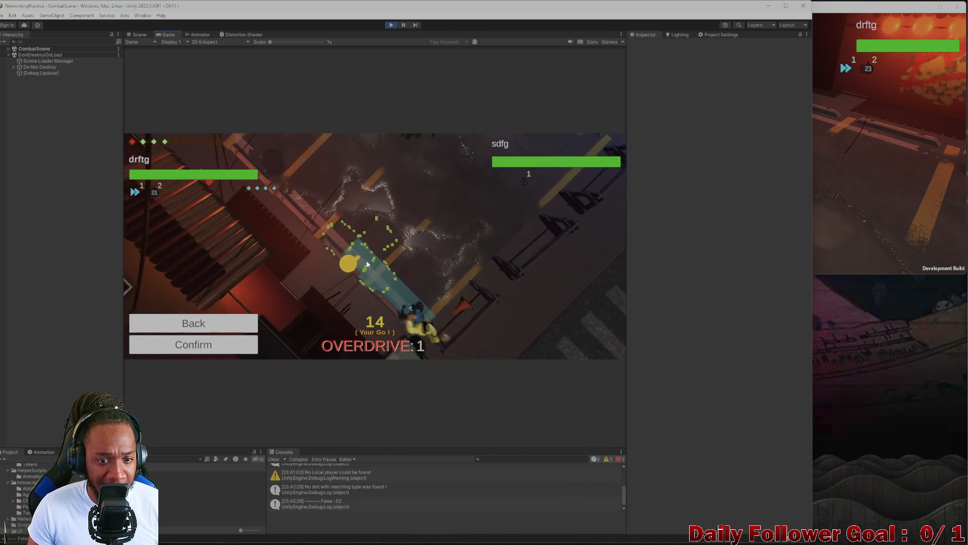
{"action": "left_click", "coordinate": [425, 257]}
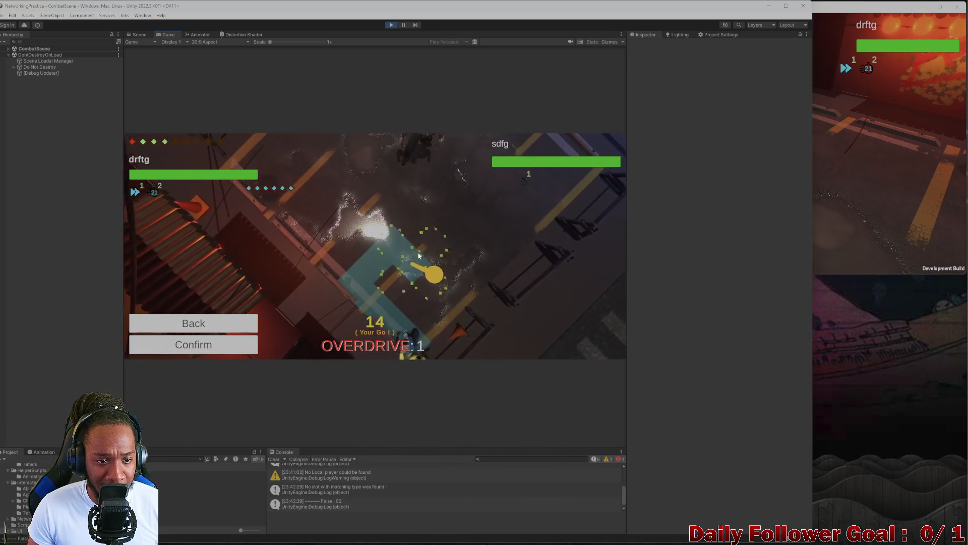
{"action": "left_click", "coordinate": [232, 338]}
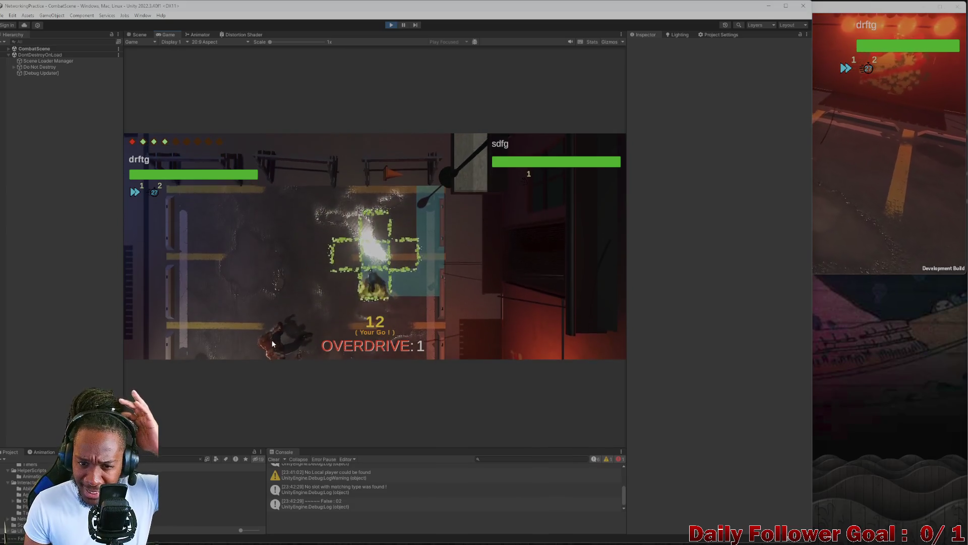
{"action": "left_click", "coordinate": [212, 341]}
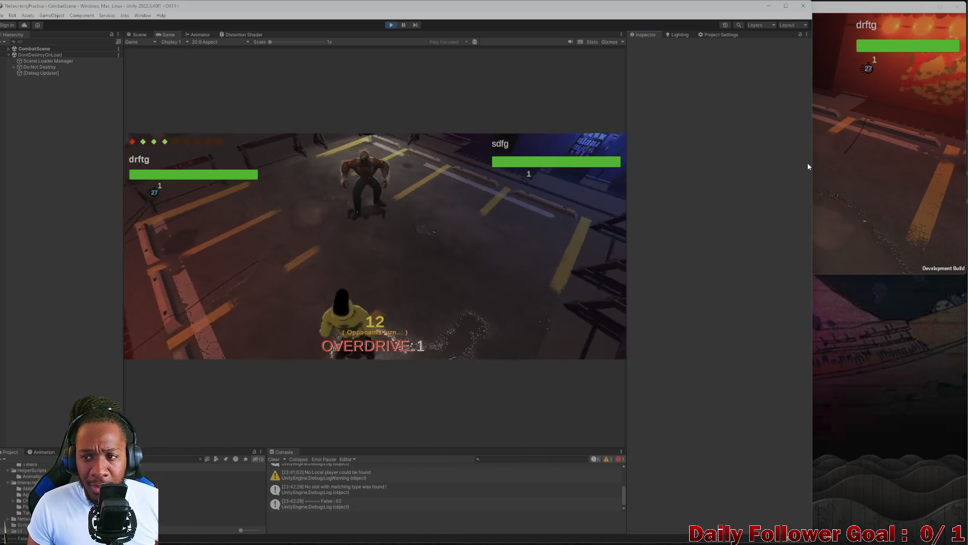
- Move The Brawn one tile, attack with Haymaker, and end its turn
{"action": "left_click", "coordinate": [857, 157]}
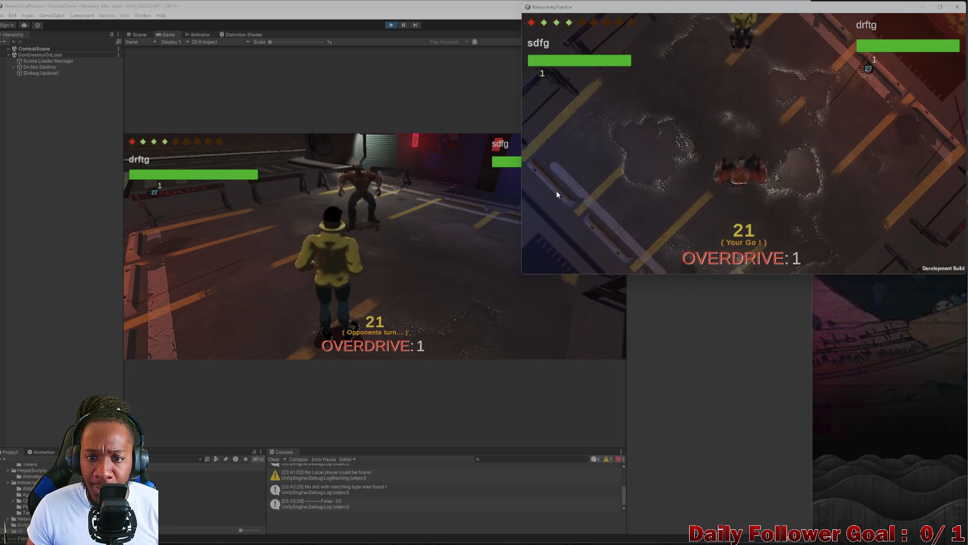
{"action": "left_click", "coordinate": [565, 218]}
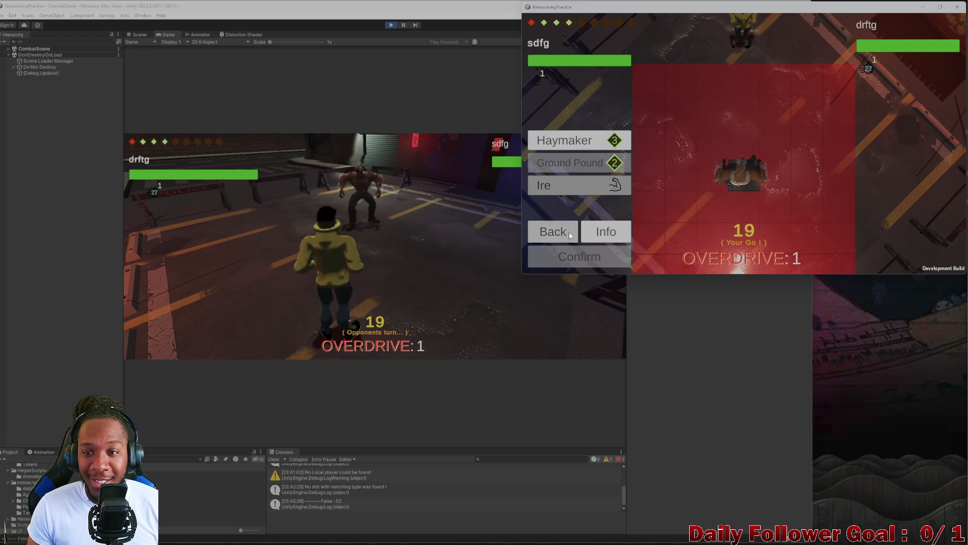
{"action": "left_click", "coordinate": [569, 232]}
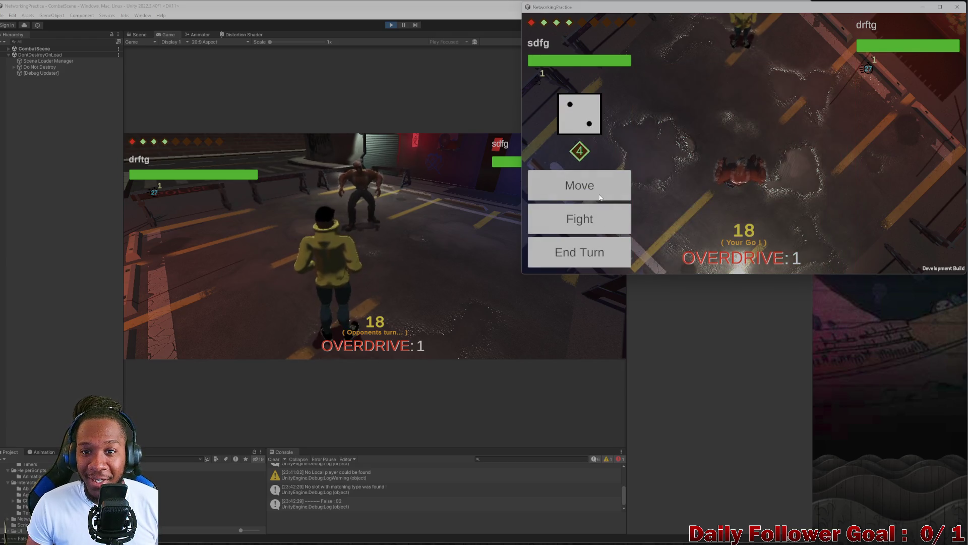
{"action": "left_click", "coordinate": [746, 167]}
{"action": "left_click", "coordinate": [602, 260]}
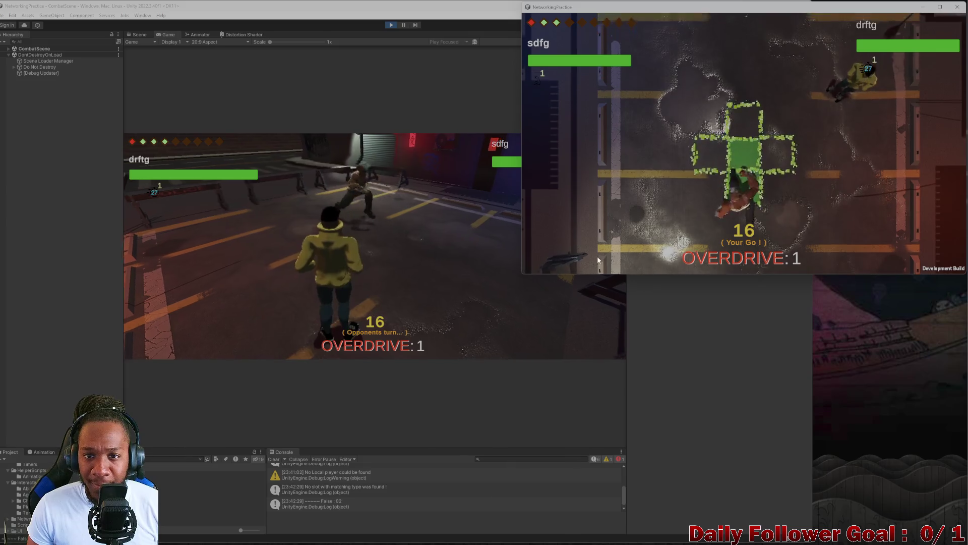
{"action": "left_click", "coordinate": [575, 218]}
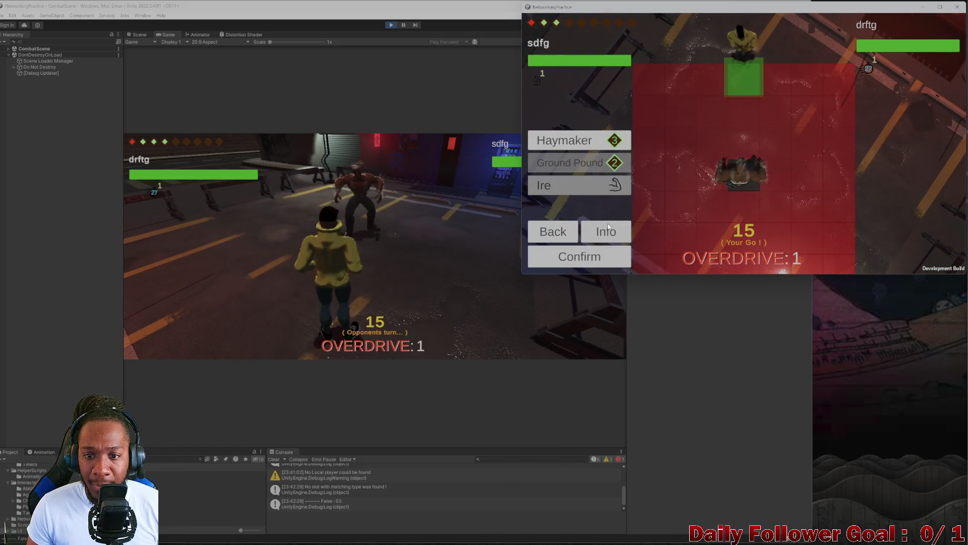
{"action": "left_click", "coordinate": [596, 256]}
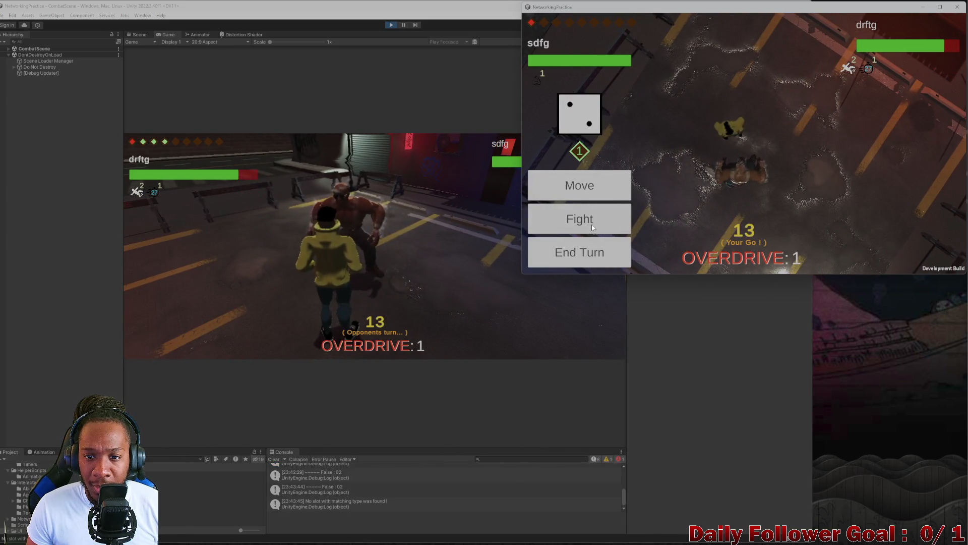
{"action": "left_click", "coordinate": [600, 251]}
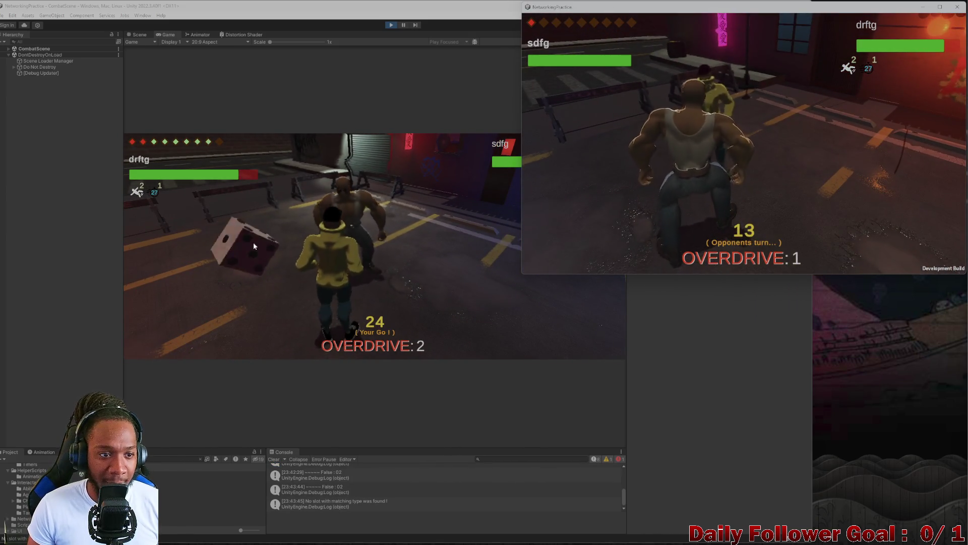
- Roll in the editor client and confirm two moves for the fighter
{"action": "left_click", "coordinate": [254, 243]}
{"action": "left_click", "coordinate": [275, 240]}
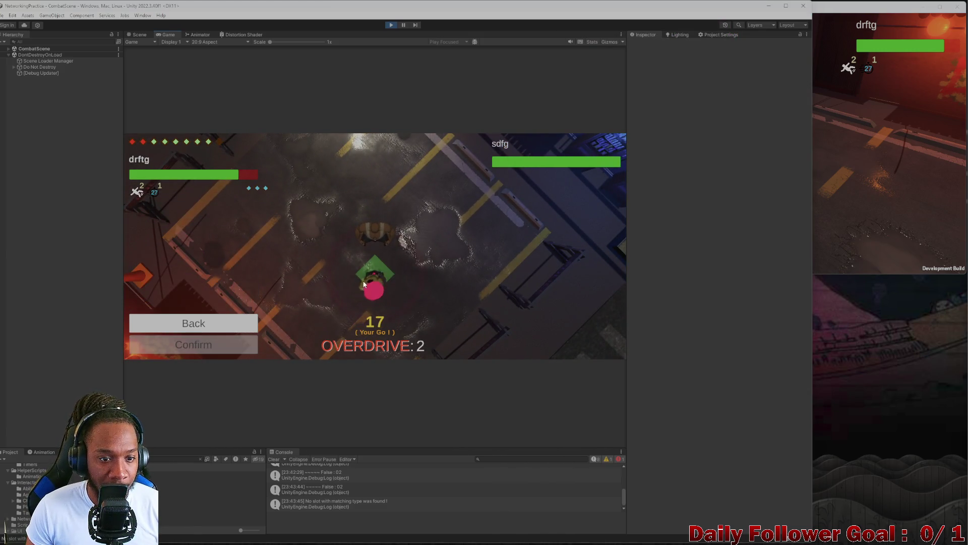
{"action": "left_click", "coordinate": [363, 284]}
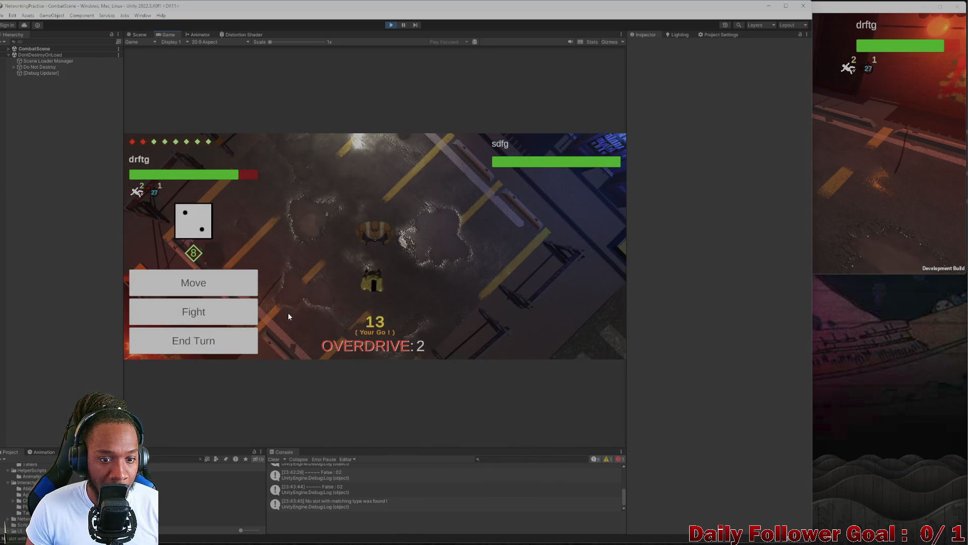
{"action": "left_click", "coordinate": [212, 286]}
{"action": "left_click", "coordinate": [374, 285]}
{"action": "left_click", "coordinate": [207, 344]}
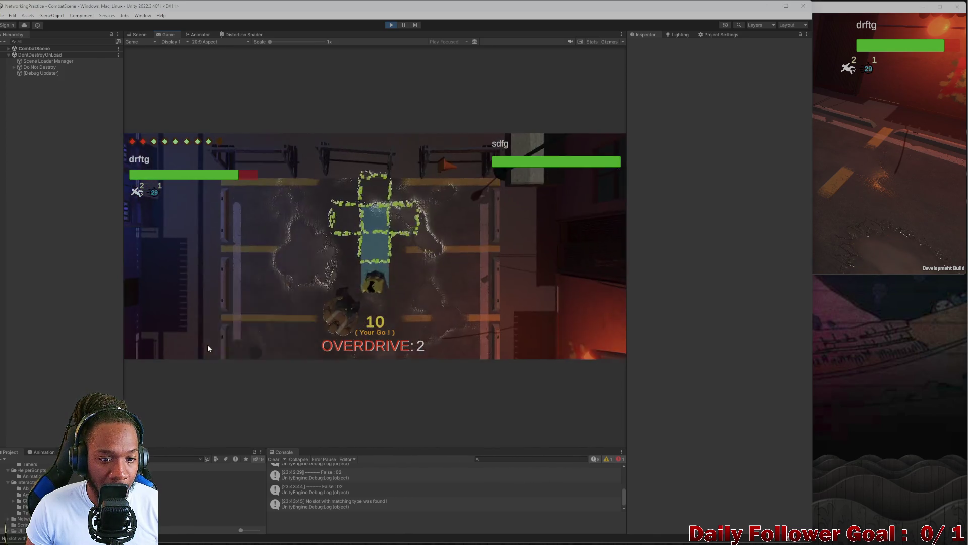
- Move the editor's fighter twice more along plotted paths
{"action": "left_click", "coordinate": [231, 285]}
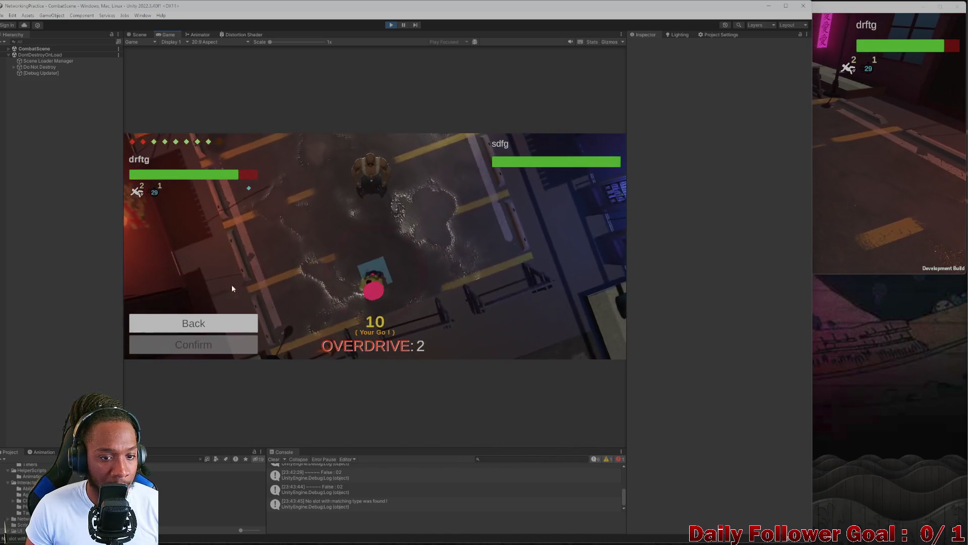
{"action": "left_click", "coordinate": [364, 264]}
{"action": "left_click", "coordinate": [225, 348]}
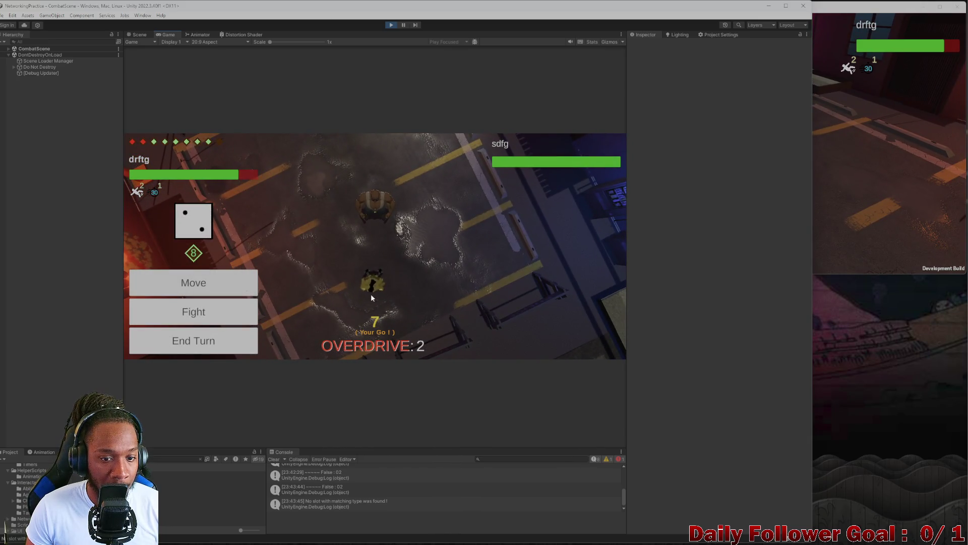
{"action": "left_click", "coordinate": [352, 247]}
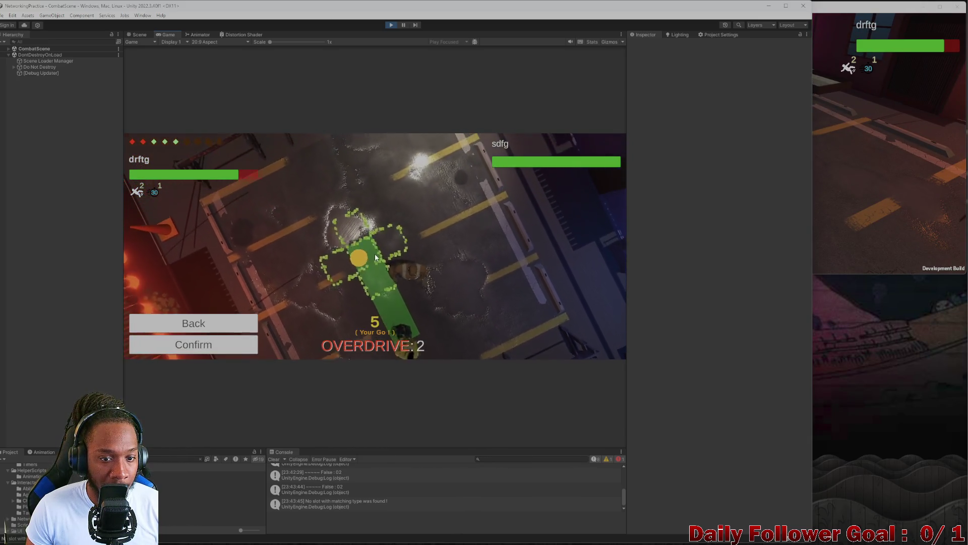
{"action": "left_click", "coordinate": [231, 344]}
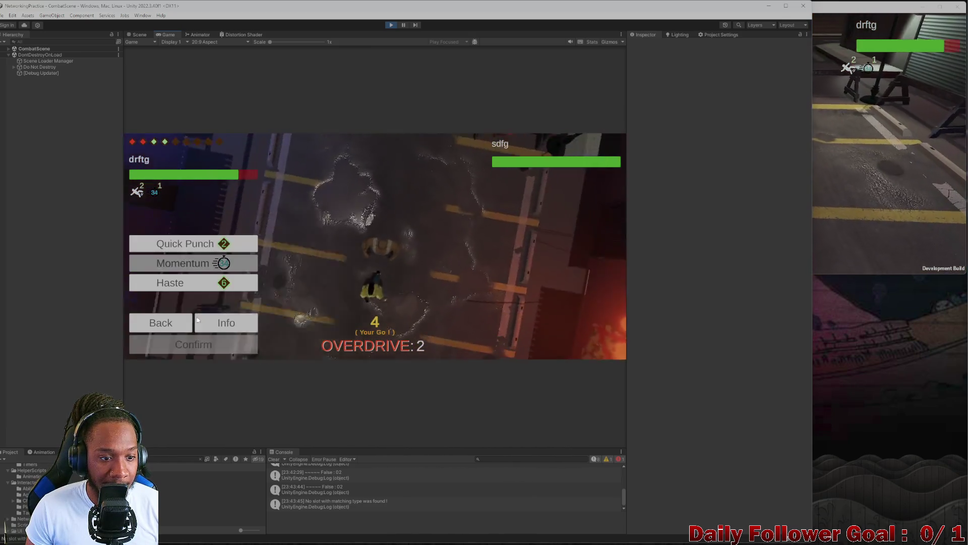
- Hit the opponent for 78 damage, then move the fighter one tile
{"action": "left_click", "coordinate": [200, 344]}
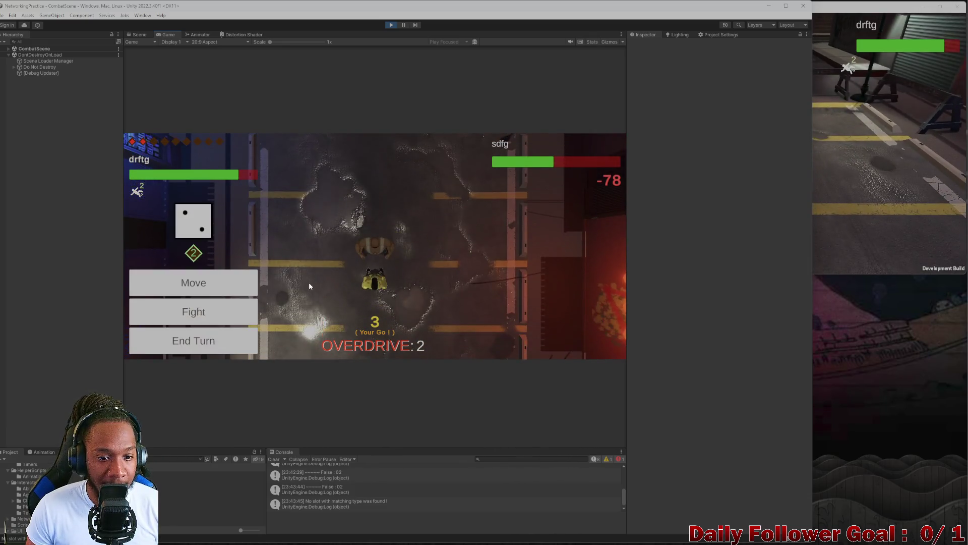
{"action": "left_click", "coordinate": [209, 344]}
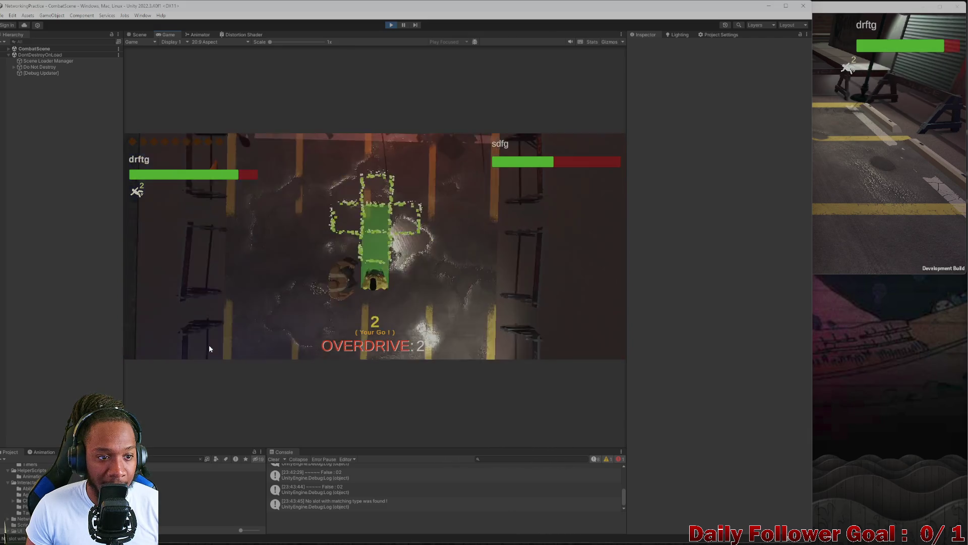
{"action": "left_click", "coordinate": [371, 305]}
- Confirm the editor fighter's one-tile move and end its turn, then roll, move and end the build client's turn
{"action": "left_click", "coordinate": [242, 339]}
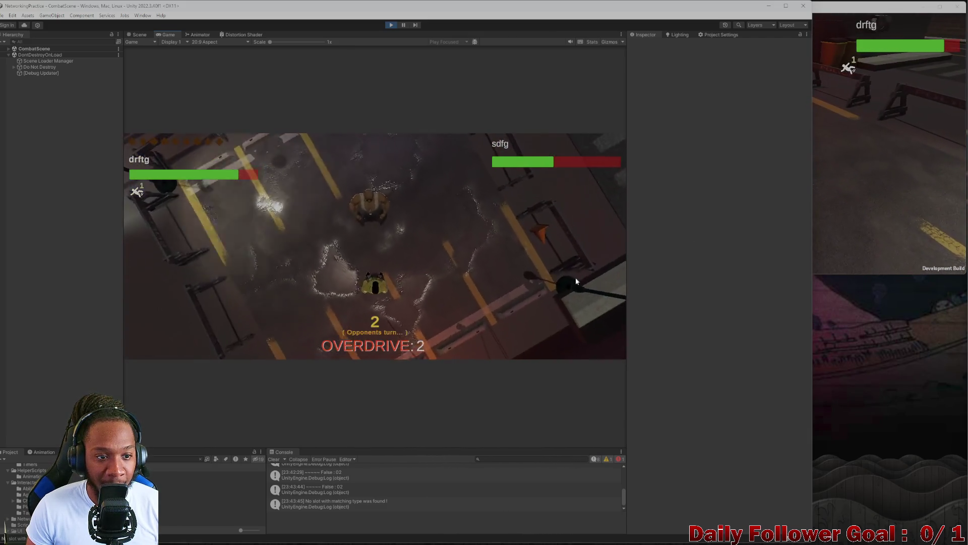
{"action": "left_click", "coordinate": [834, 191]}
{"action": "left_click", "coordinate": [585, 146]}
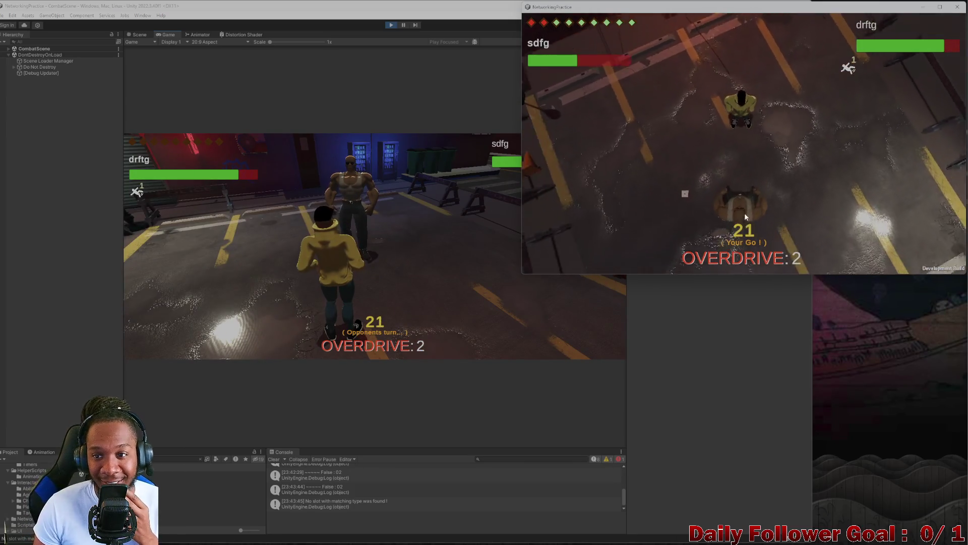
{"action": "left_click", "coordinate": [604, 190]}
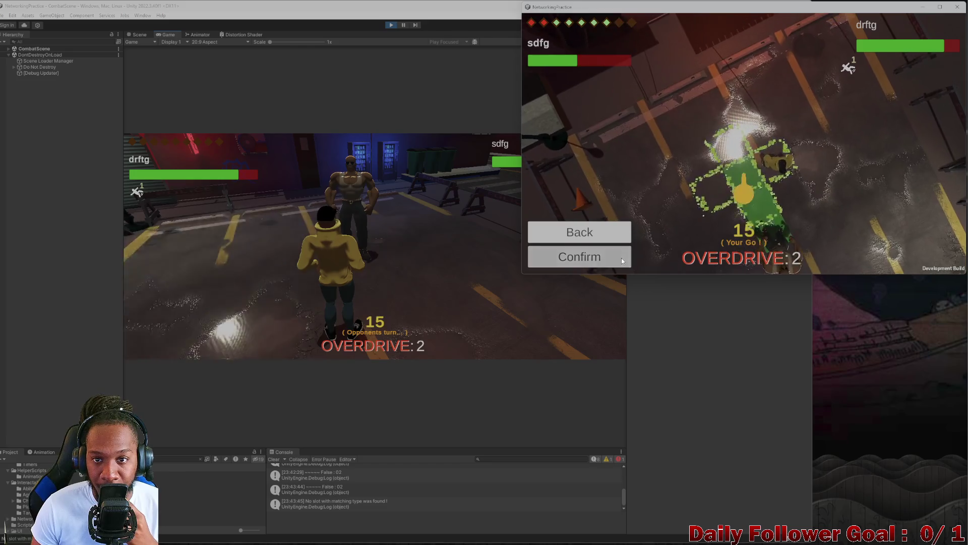
{"action": "left_click", "coordinate": [605, 257]}
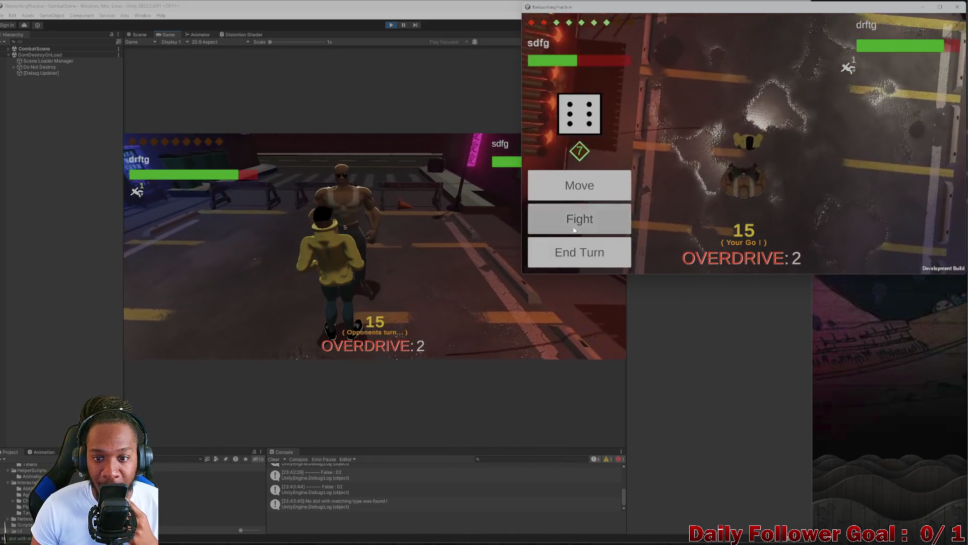
{"action": "left_click", "coordinate": [592, 218]}
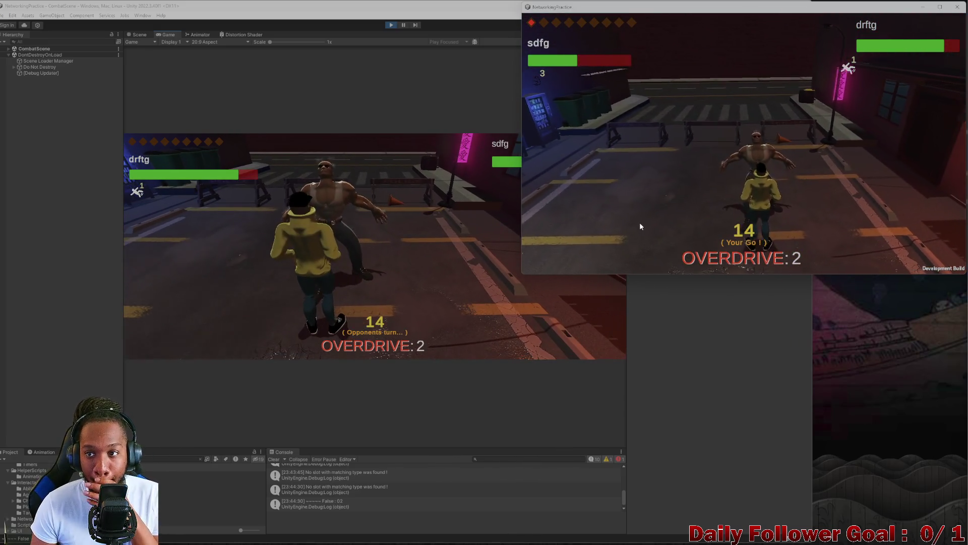
{"action": "left_click", "coordinate": [594, 255]}
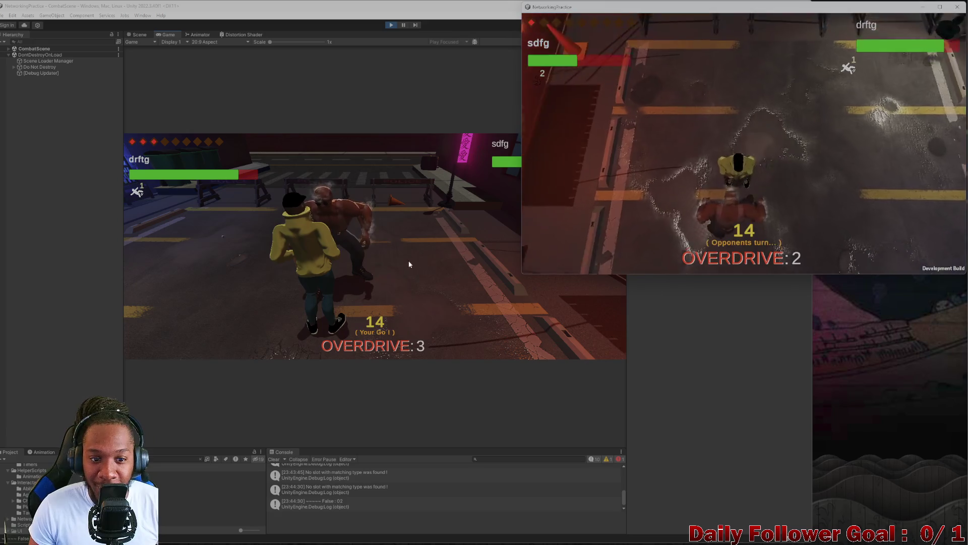
- On the editor client, attack with a chosen ability and commit a planned move
{"action": "left_click", "coordinate": [243, 238]}
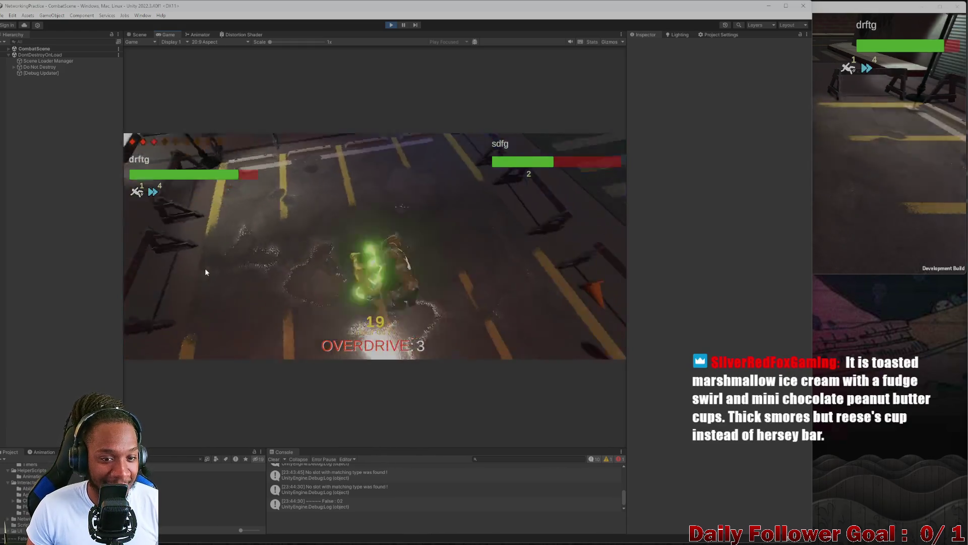
{"action": "left_click", "coordinate": [202, 309]}
{"action": "left_click", "coordinate": [201, 286]}
{"action": "left_click", "coordinate": [215, 342]}
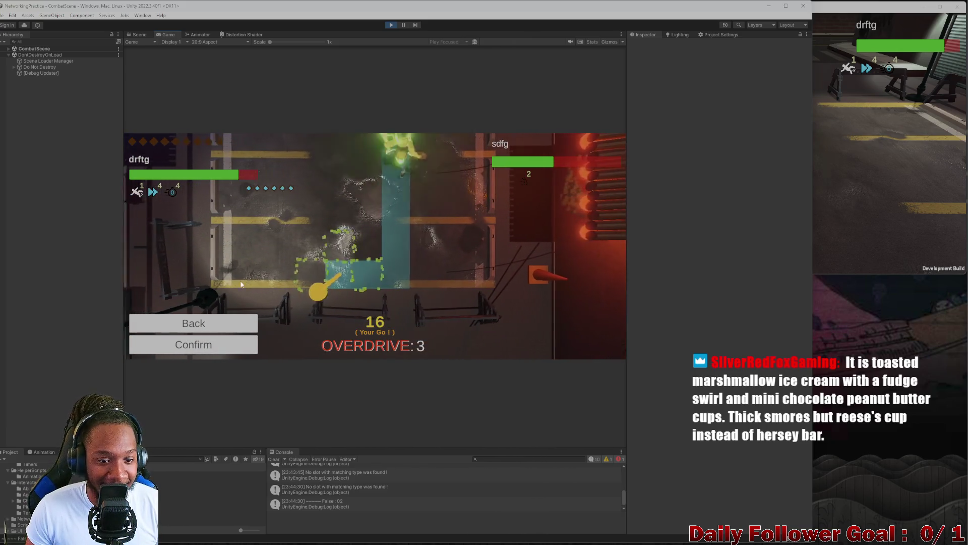
{"action": "left_click", "coordinate": [231, 342]}
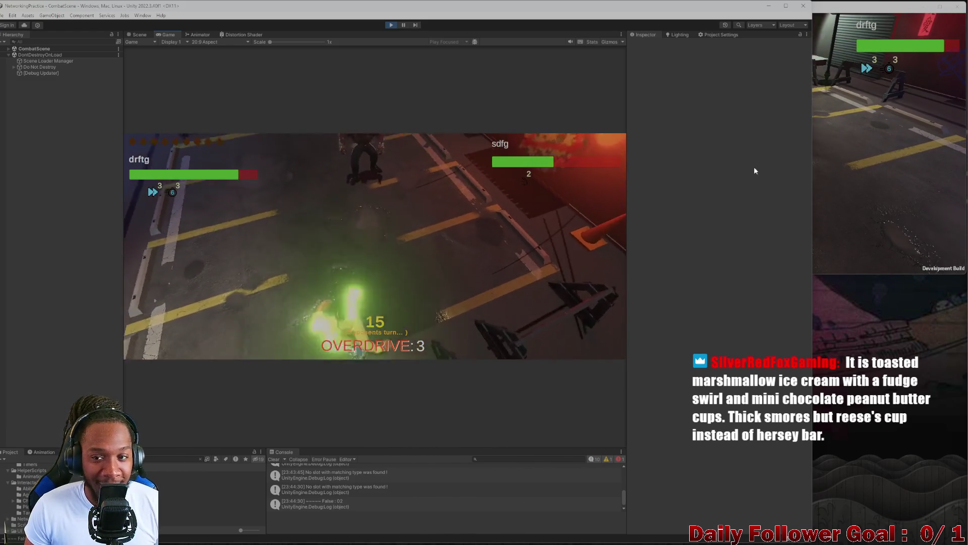
- Move the build client's fighter to a marked tile and preview the Ground Pound range
{"action": "left_click", "coordinate": [873, 174]}
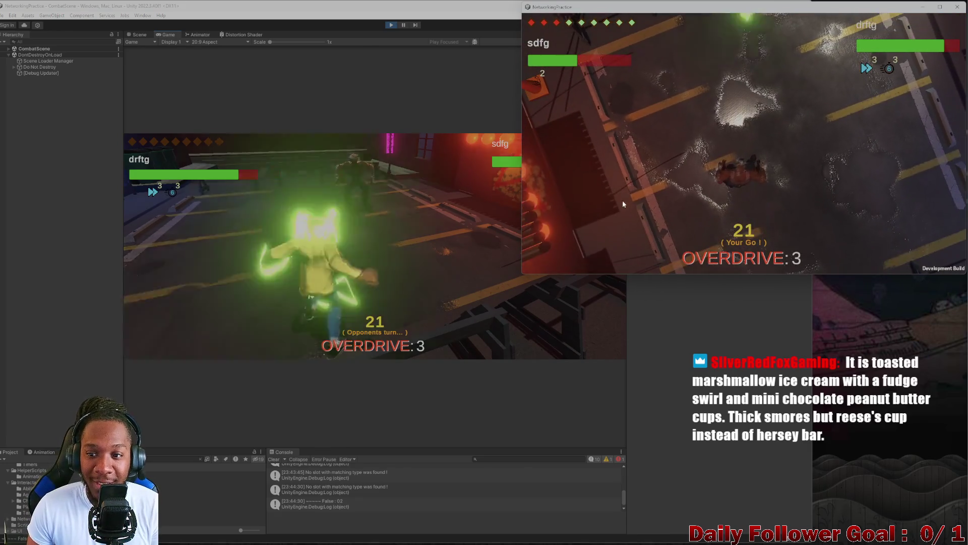
{"action": "left_click", "coordinate": [619, 188]}
{"action": "left_click", "coordinate": [754, 181]}
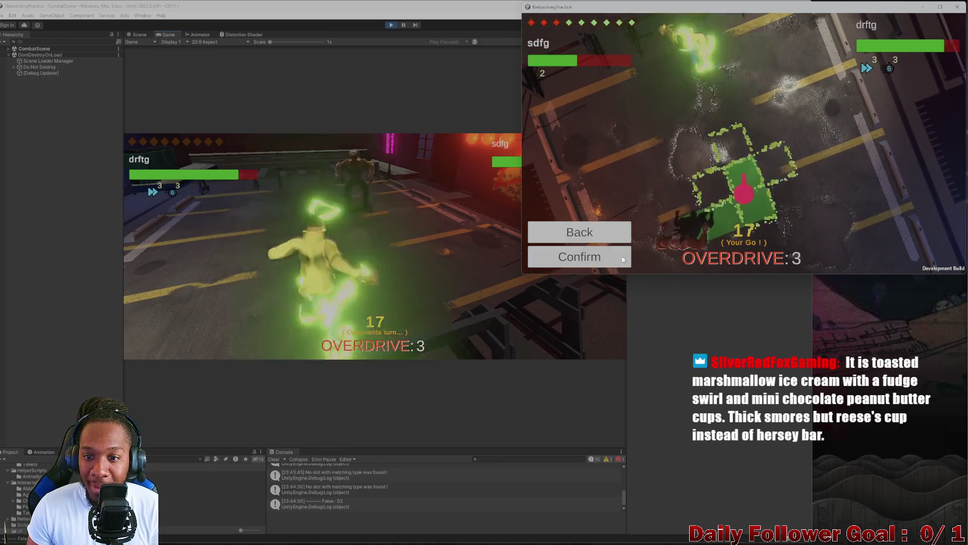
{"action": "left_click", "coordinate": [624, 255]}
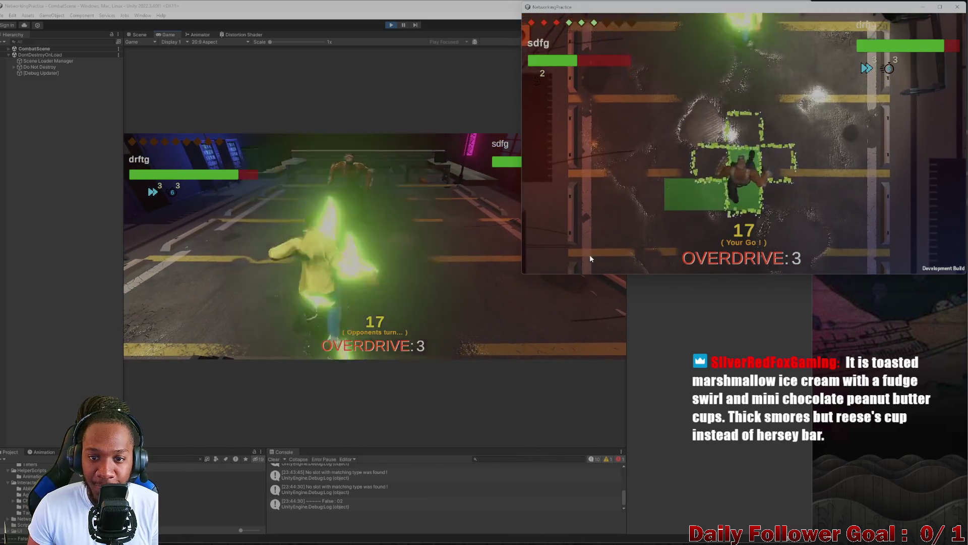
{"action": "left_click", "coordinate": [577, 170]}
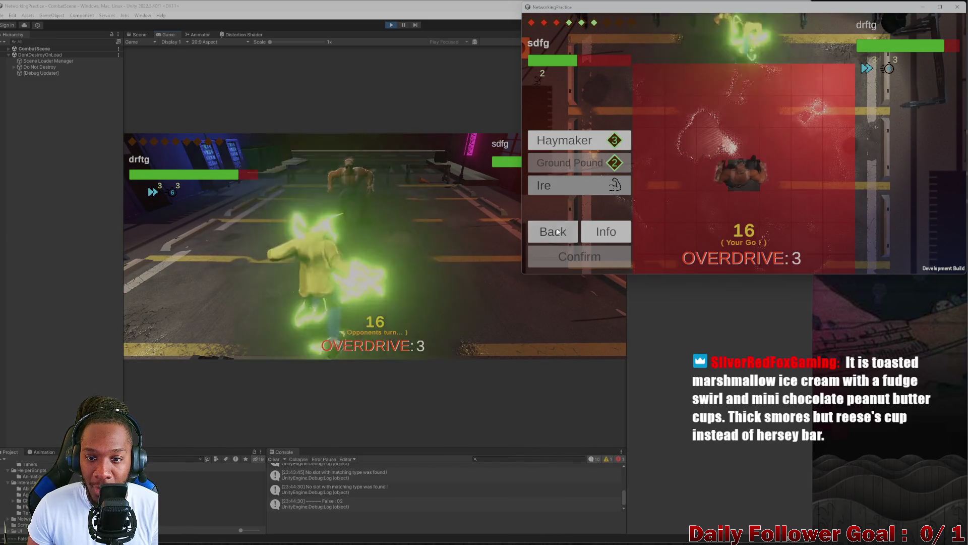
{"action": "left_click", "coordinate": [558, 231]}
{"action": "left_click", "coordinate": [620, 255]}
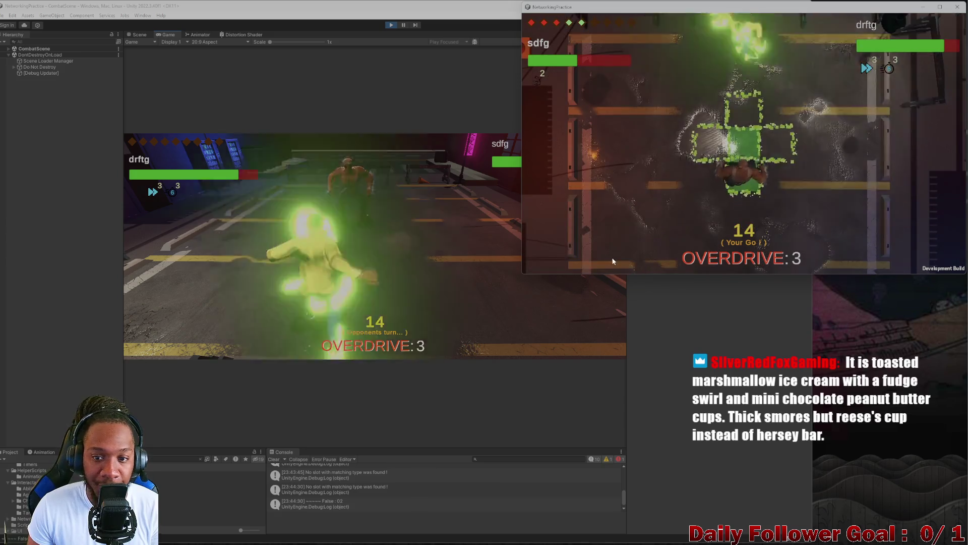
- Land two attacks on the opponent with the build client and end its turn
{"action": "left_click", "coordinate": [575, 222]}
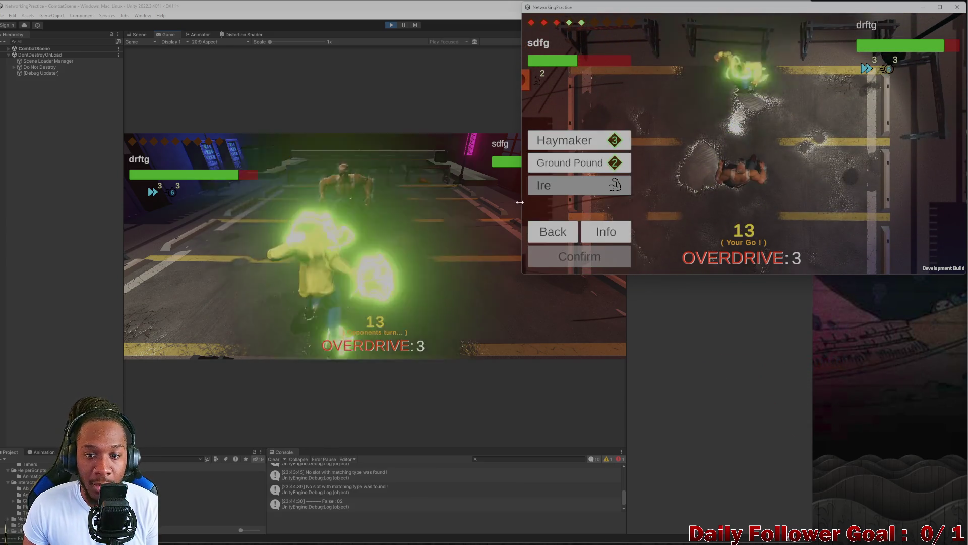
{"action": "left_click", "coordinate": [579, 192]}
{"action": "left_click", "coordinate": [594, 253]}
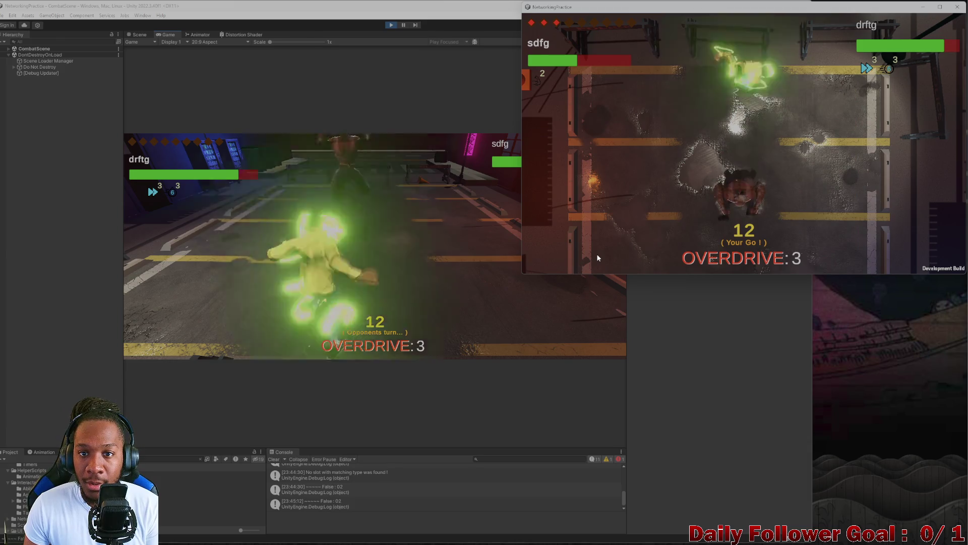
{"action": "left_click", "coordinate": [584, 216]}
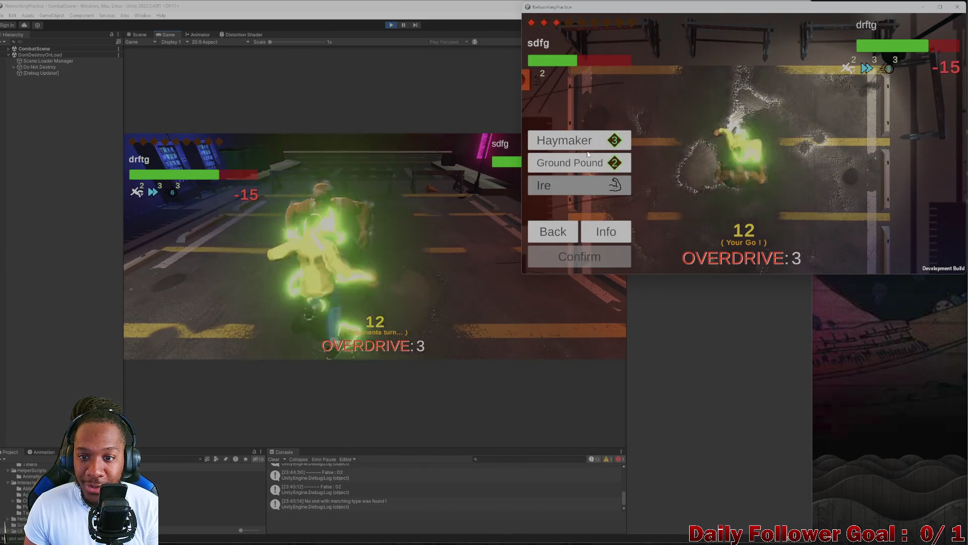
{"action": "left_click", "coordinate": [574, 139]}
{"action": "left_click", "coordinate": [598, 254]}
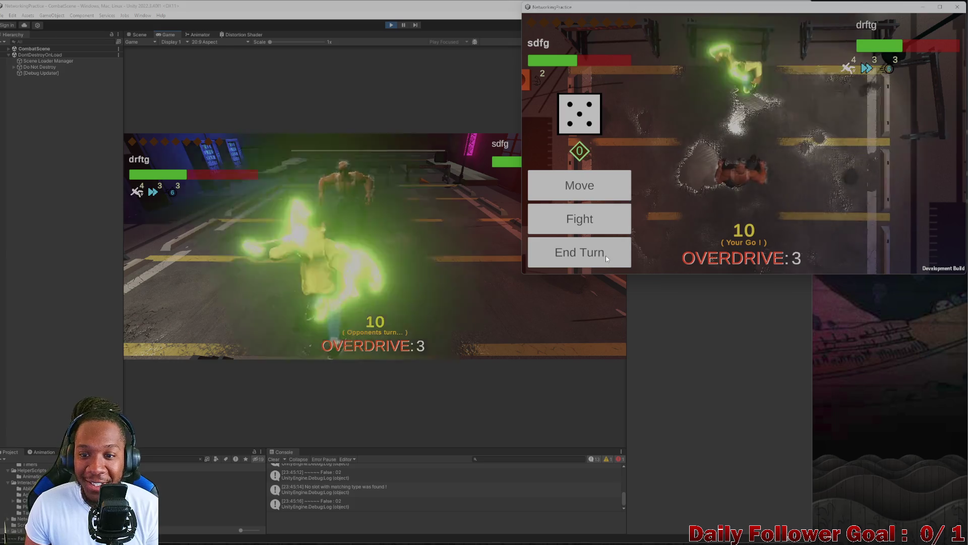
{"action": "left_click", "coordinate": [606, 255]}
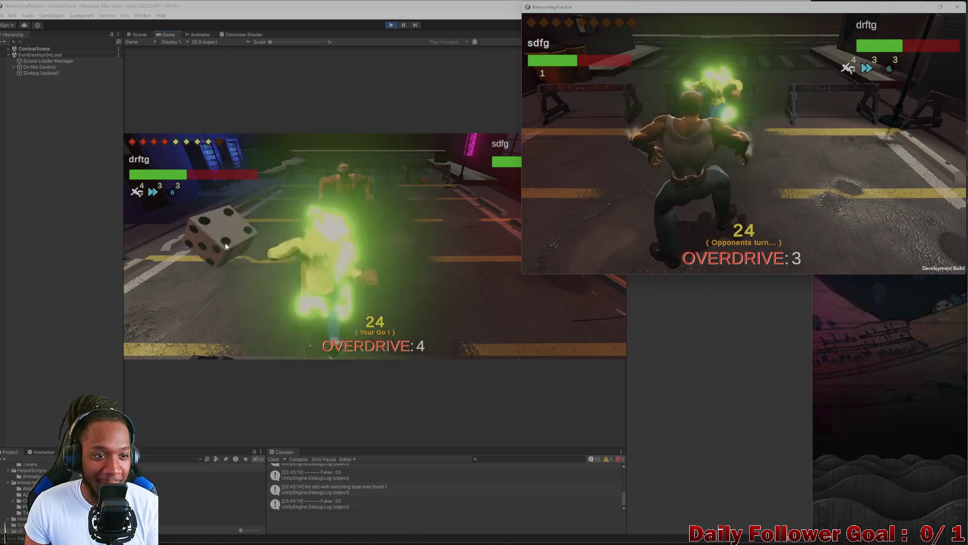
- Move the editor client's fighter across the arena twice and end its turn
{"action": "left_click", "coordinate": [219, 235]}
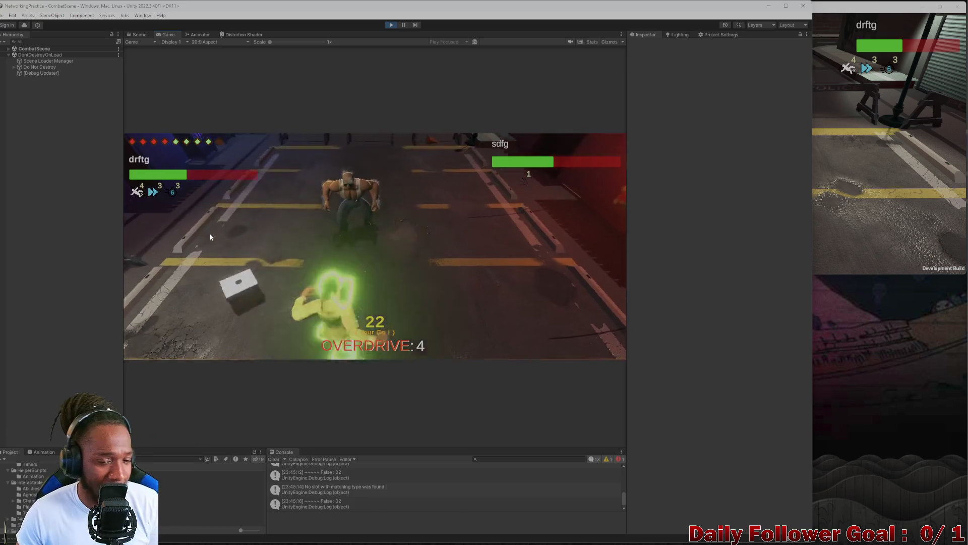
{"action": "left_click", "coordinate": [355, 280]}
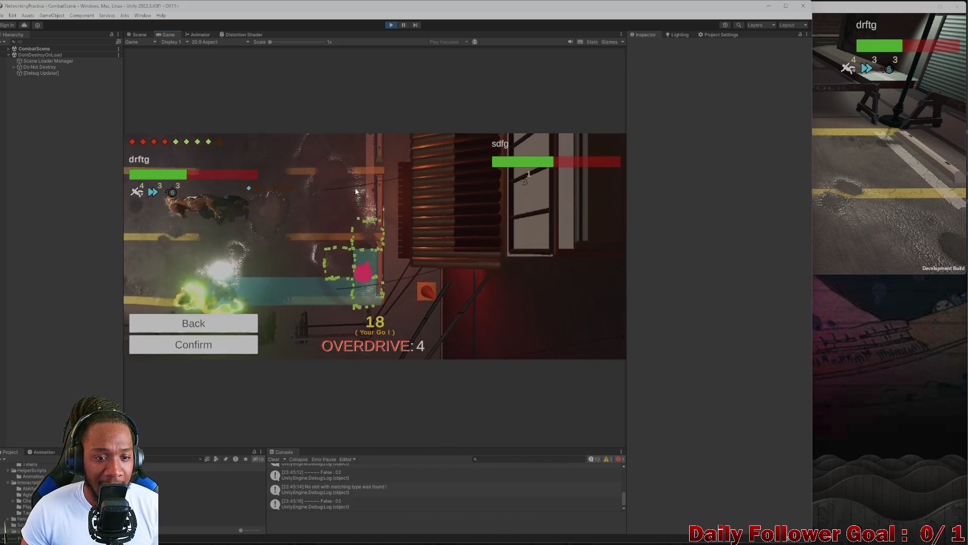
{"action": "left_click", "coordinate": [227, 345]}
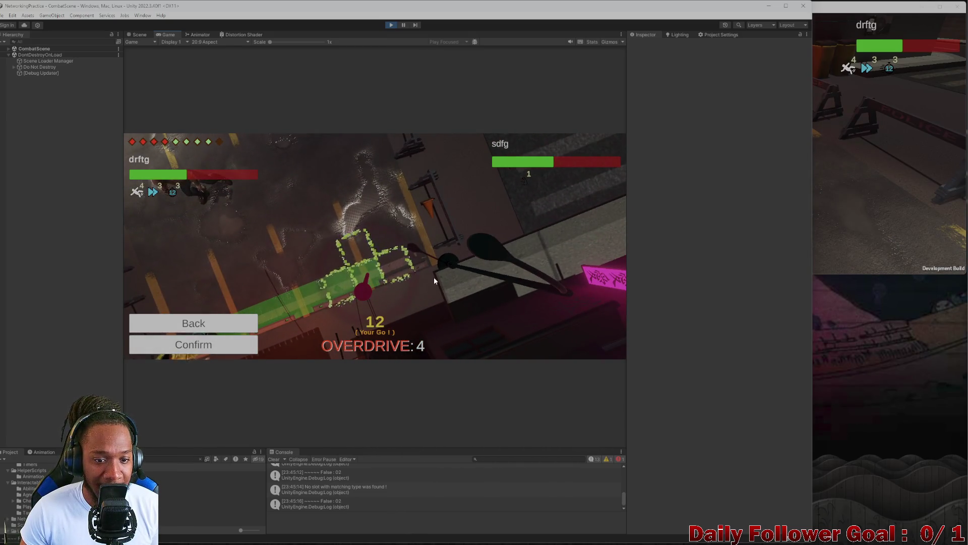
{"action": "left_click", "coordinate": [222, 343]}
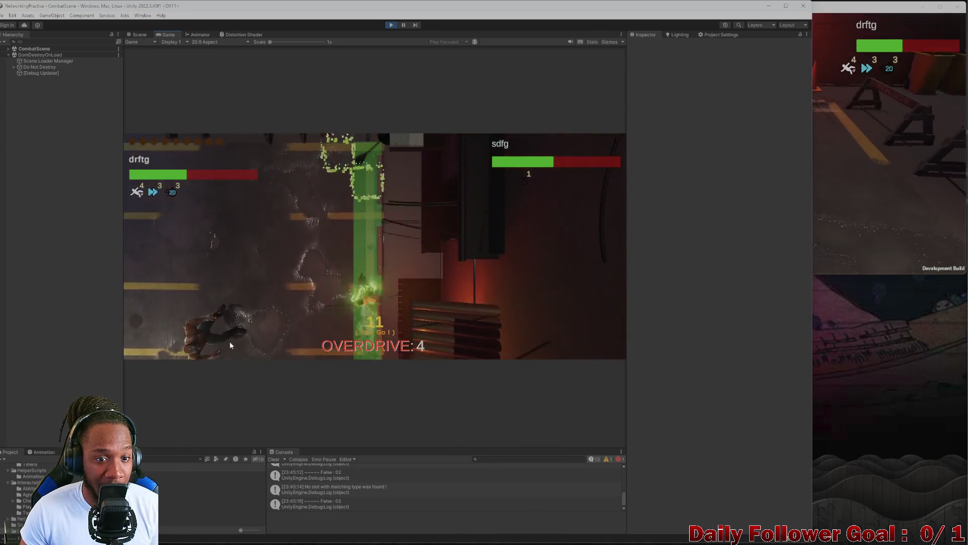
{"action": "left_click", "coordinate": [228, 349]}
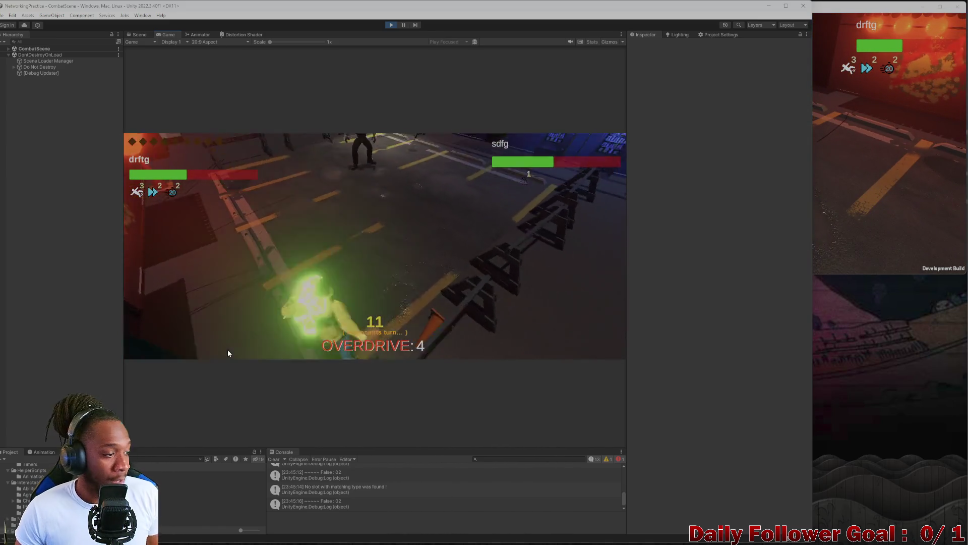
{"action": "key", "text": "alt+Tab"}
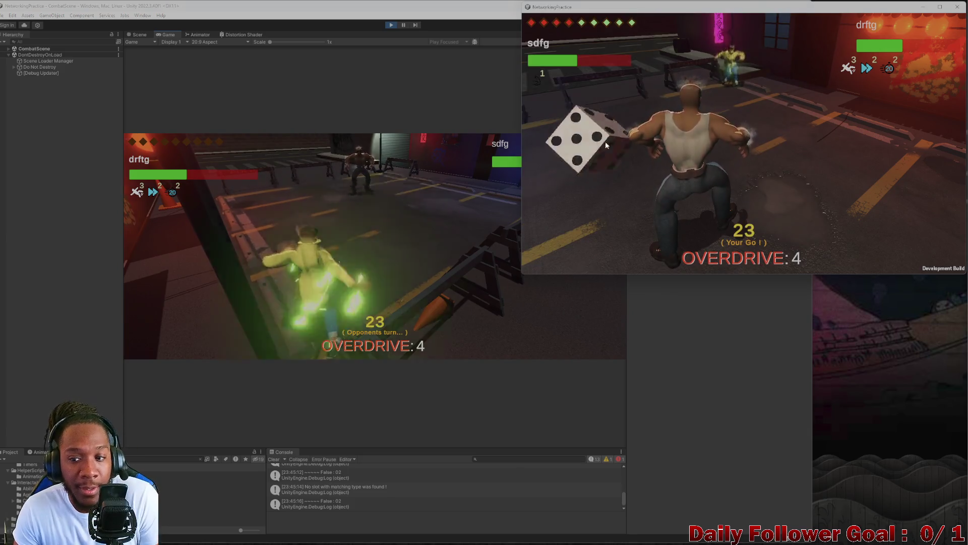
- Roll the die and move sdfg's fighter along the green path to another tile
{"action": "left_click", "coordinate": [606, 145]}
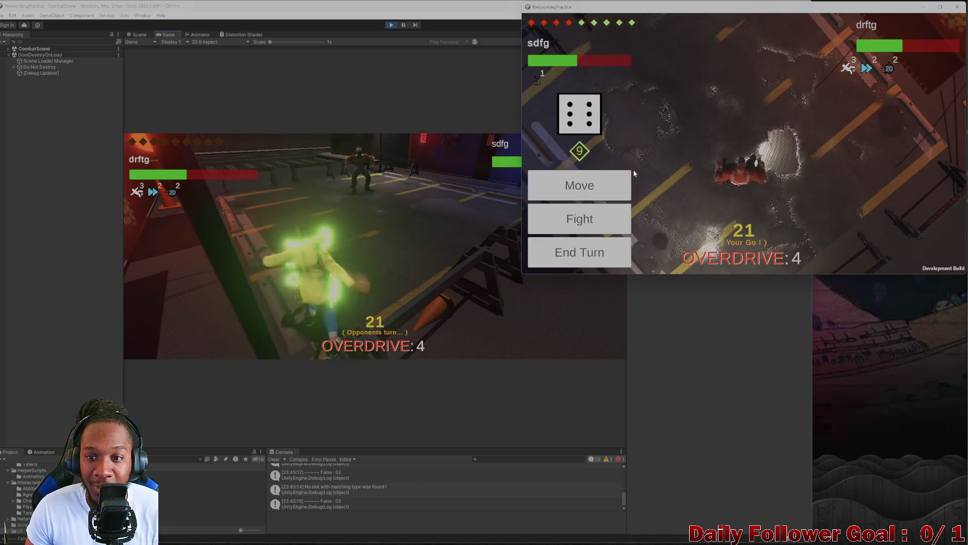
{"action": "left_click", "coordinate": [627, 179]}
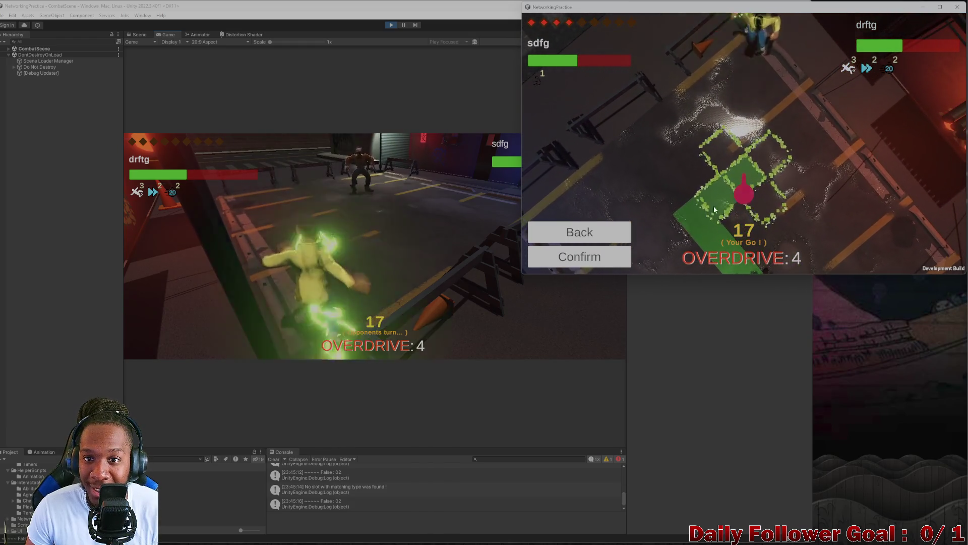
{"action": "left_click", "coordinate": [619, 253]}
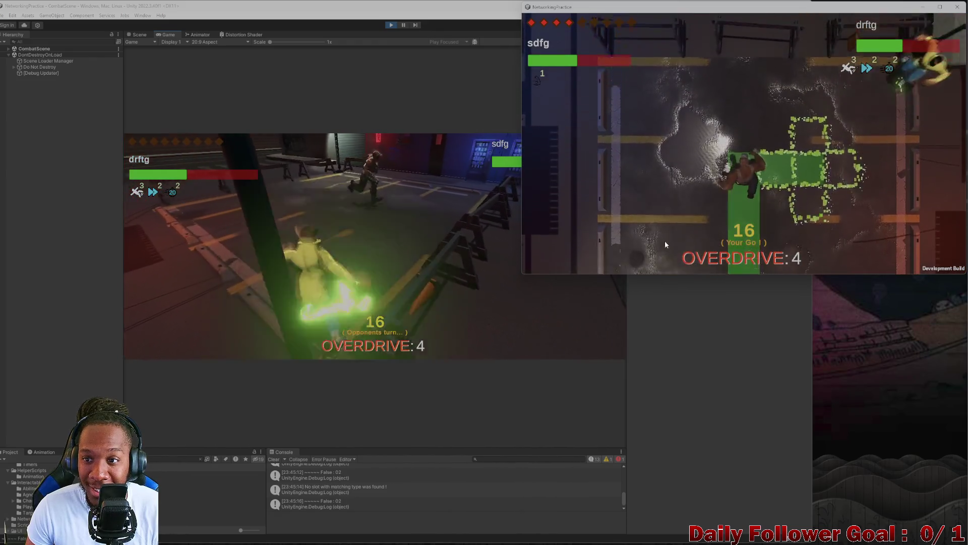
{"action": "left_click", "coordinate": [613, 216]}
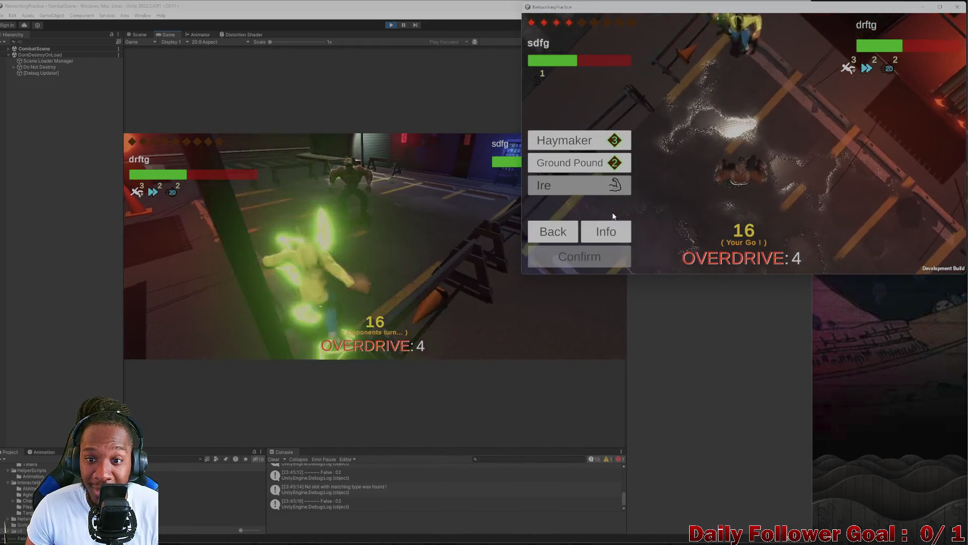
{"action": "left_click", "coordinate": [595, 162]}
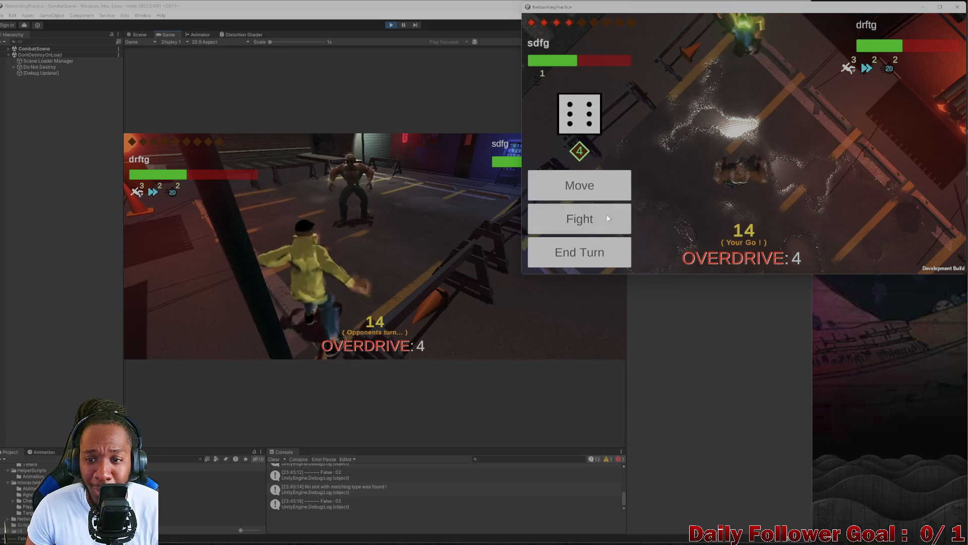
{"action": "left_click", "coordinate": [597, 190]}
{"action": "left_click", "coordinate": [609, 252]}
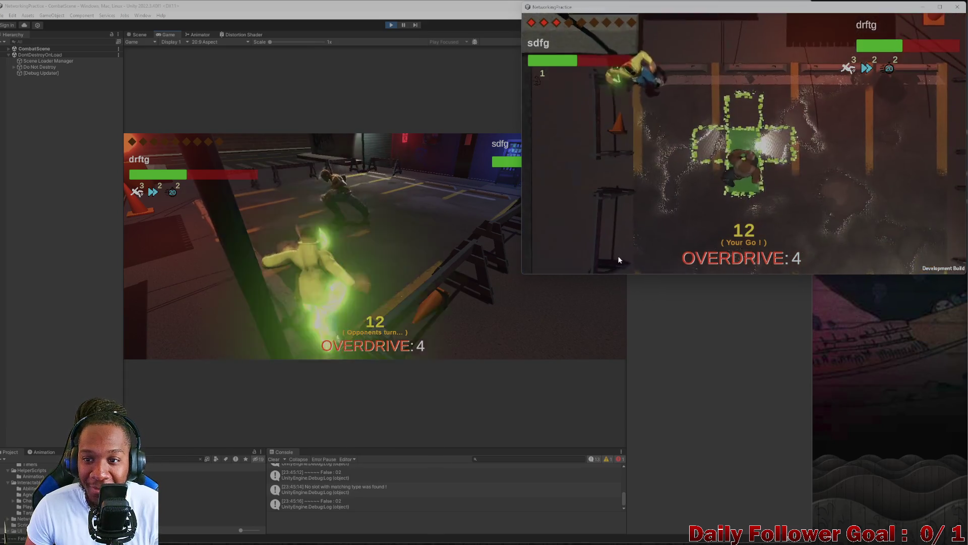
- Attack drftg with a chosen ability and end sdfg's turn
{"action": "left_click", "coordinate": [586, 211]}
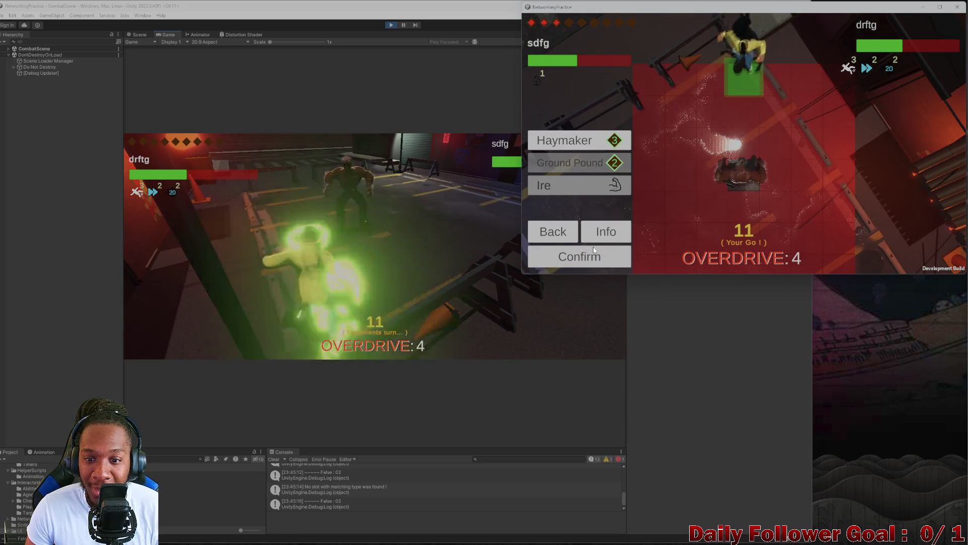
{"action": "left_click", "coordinate": [595, 259]}
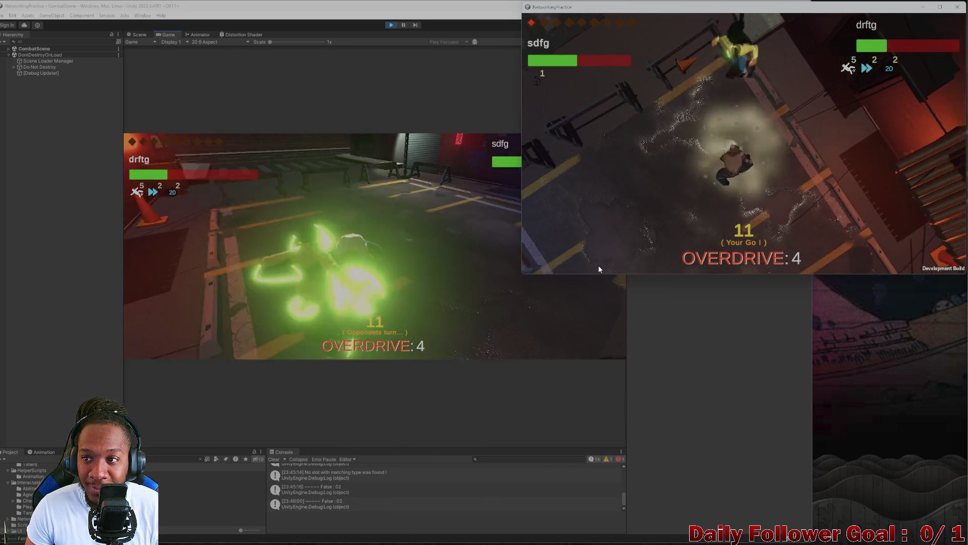
{"action": "left_click", "coordinate": [591, 256]}
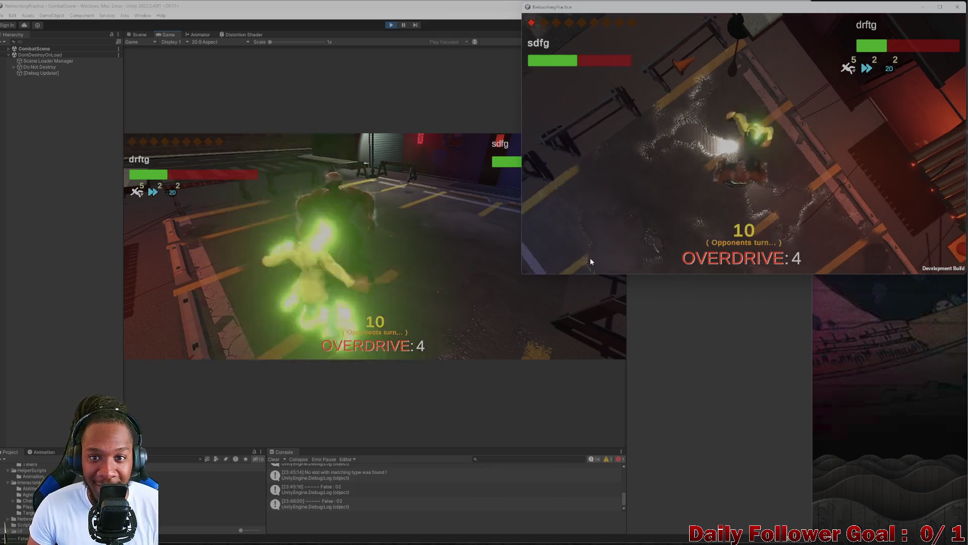
{"action": "left_click", "coordinate": [266, 251]}
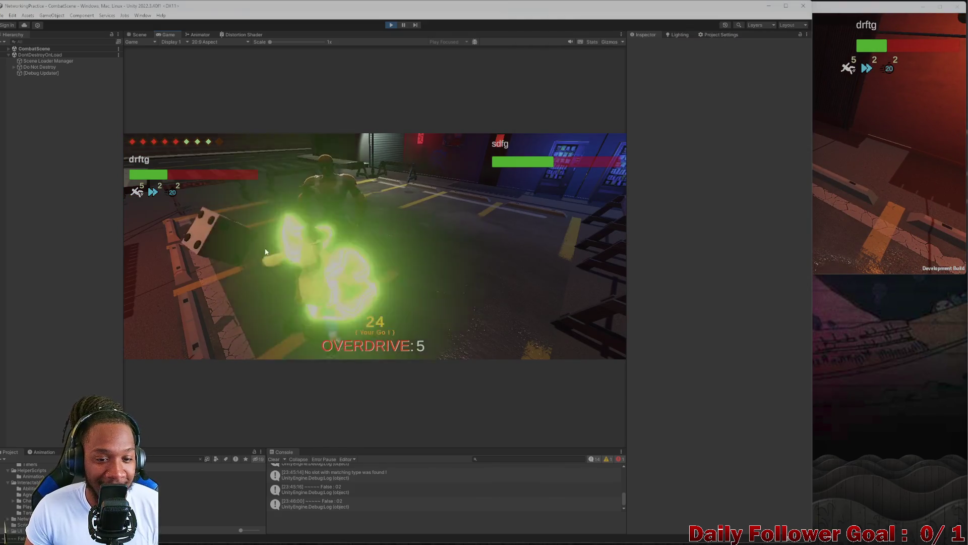
- Move drftg's fighter to two chosen tiles in succession, then end its turn
{"action": "key", "text": "alt+Tab"}
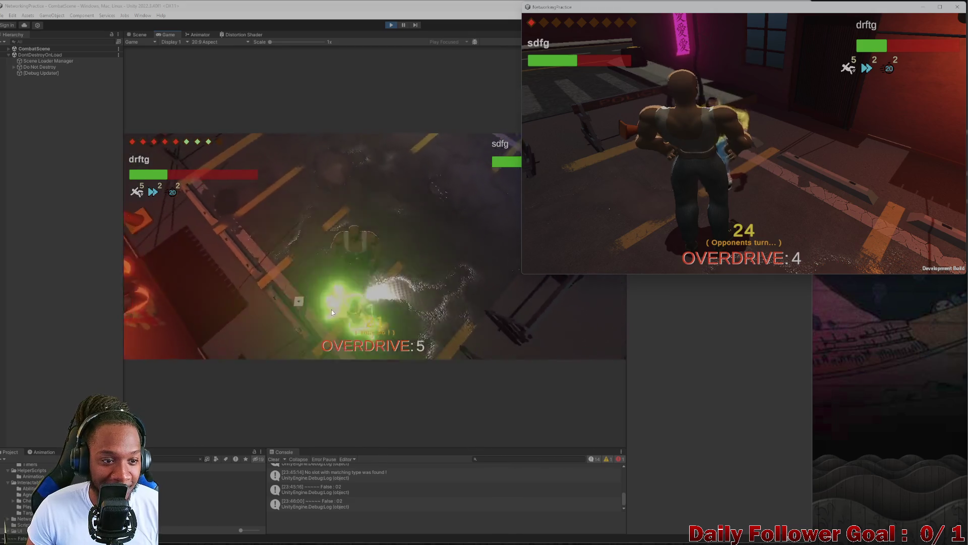
{"action": "left_click", "coordinate": [331, 310]}
{"action": "left_click", "coordinate": [360, 289]}
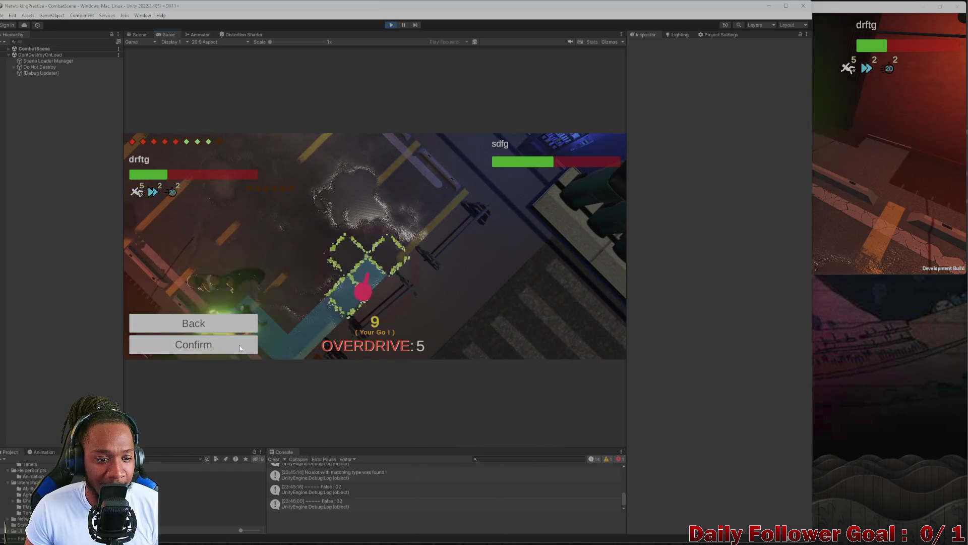
{"action": "left_click", "coordinate": [240, 346]}
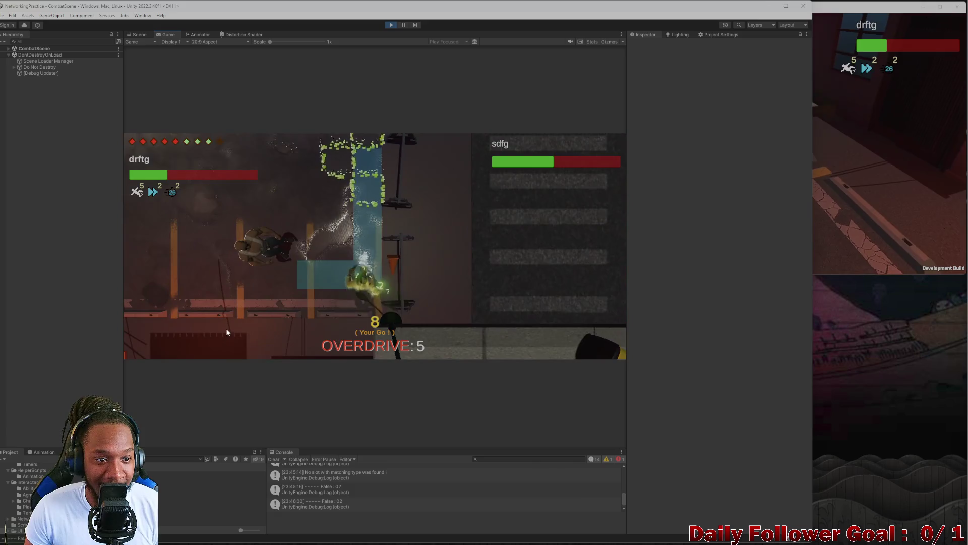
{"action": "left_click", "coordinate": [193, 281]}
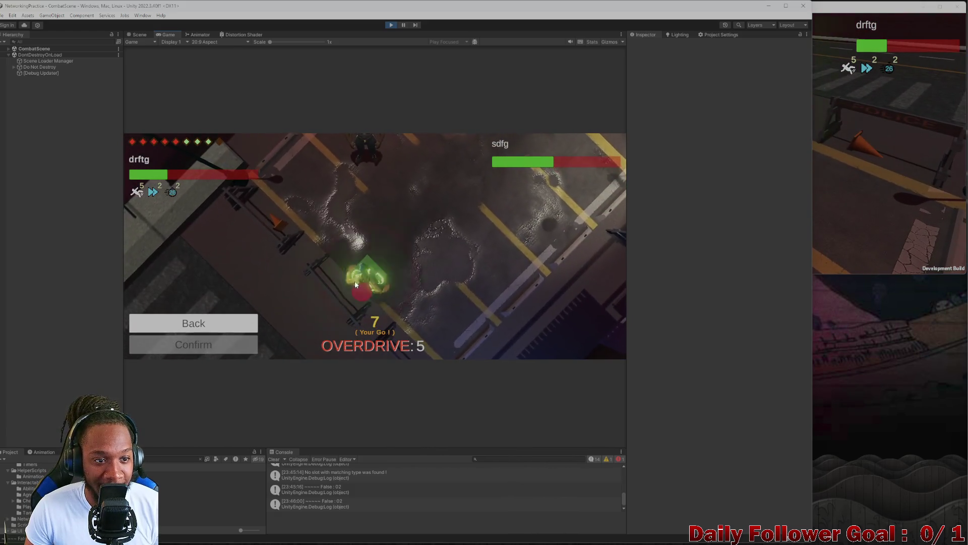
{"action": "left_click", "coordinate": [365, 288]}
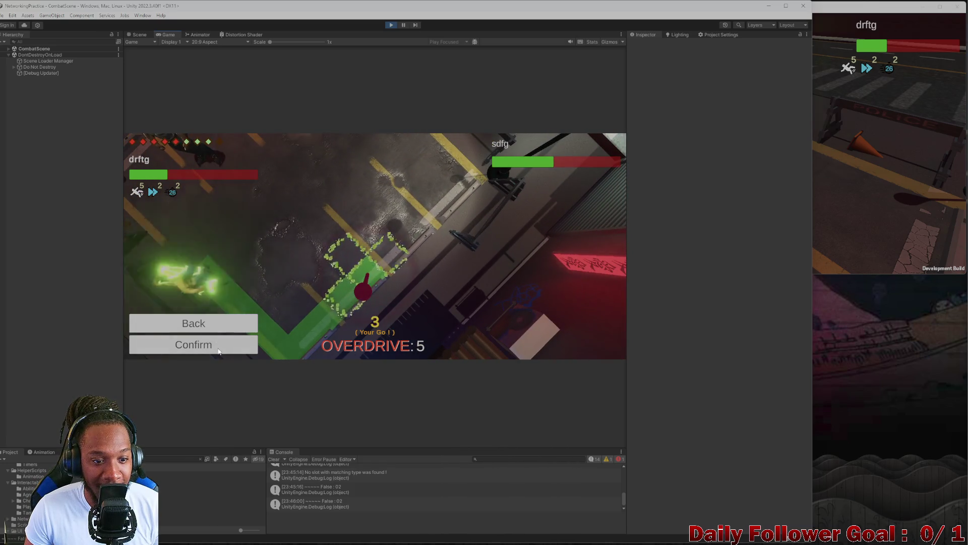
{"action": "left_click", "coordinate": [246, 346]}
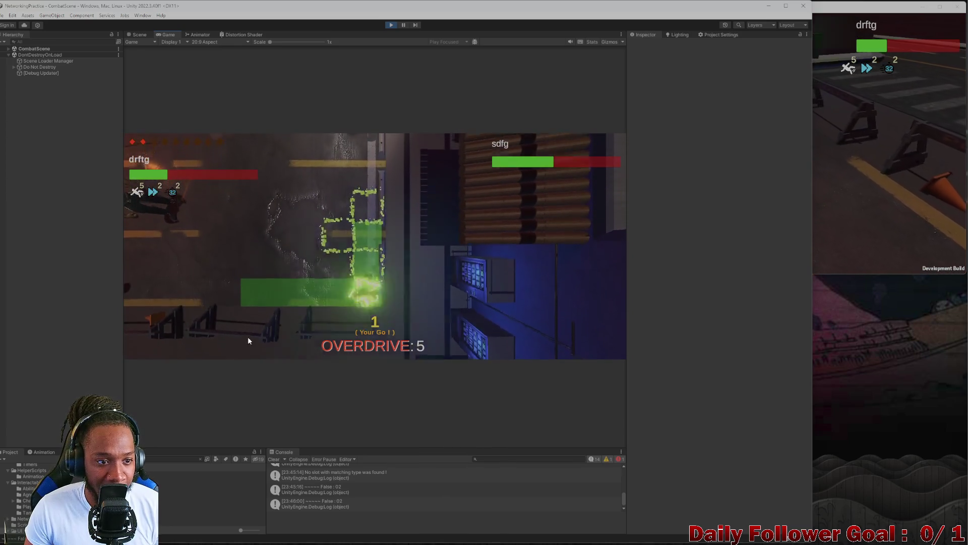
{"action": "left_click", "coordinate": [220, 331]}
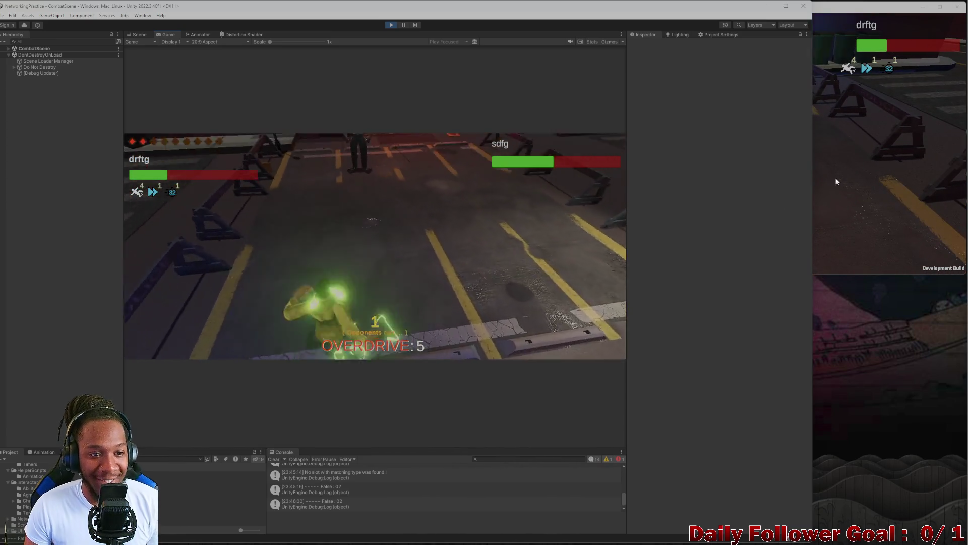
{"action": "left_click", "coordinate": [835, 177]}
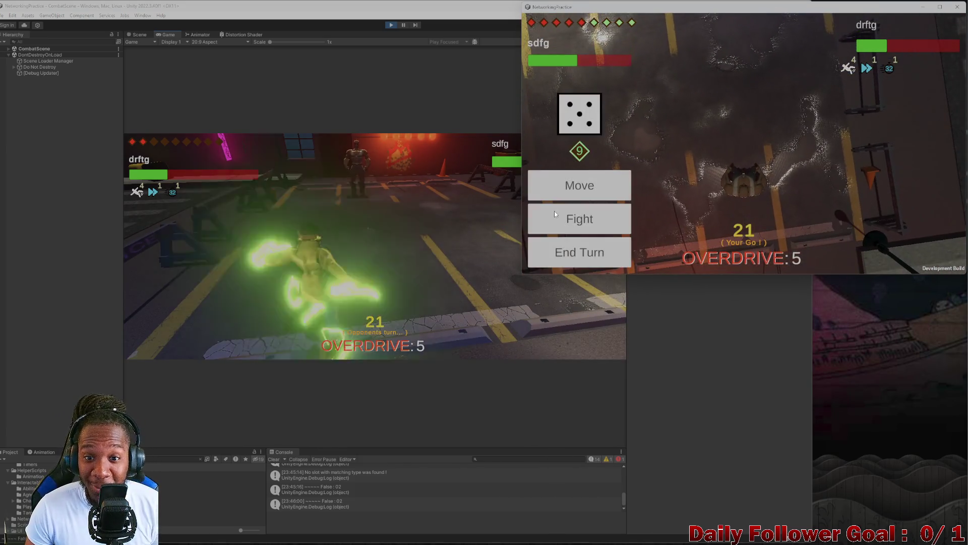
- Use sdfg's Ire ability, make one move, and end sdfg's turn
{"action": "left_click", "coordinate": [565, 228]}
{"action": "left_click", "coordinate": [596, 189]}
{"action": "left_click", "coordinate": [594, 260]}
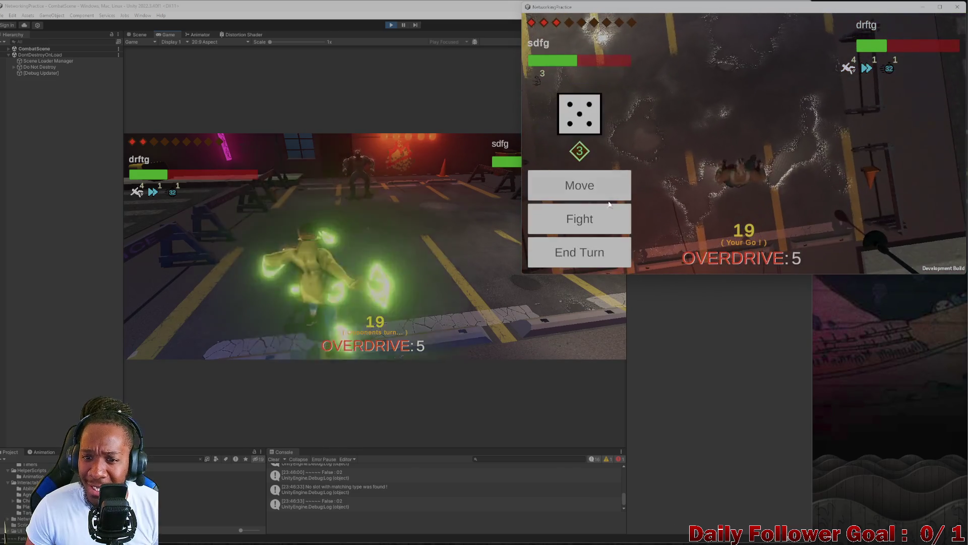
{"action": "left_click", "coordinate": [579, 184]}
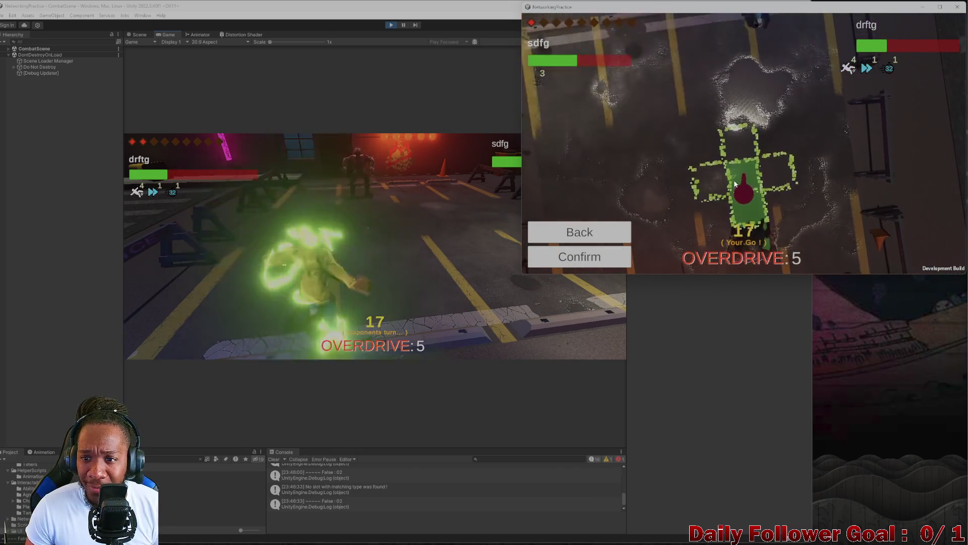
{"action": "left_click", "coordinate": [619, 252]}
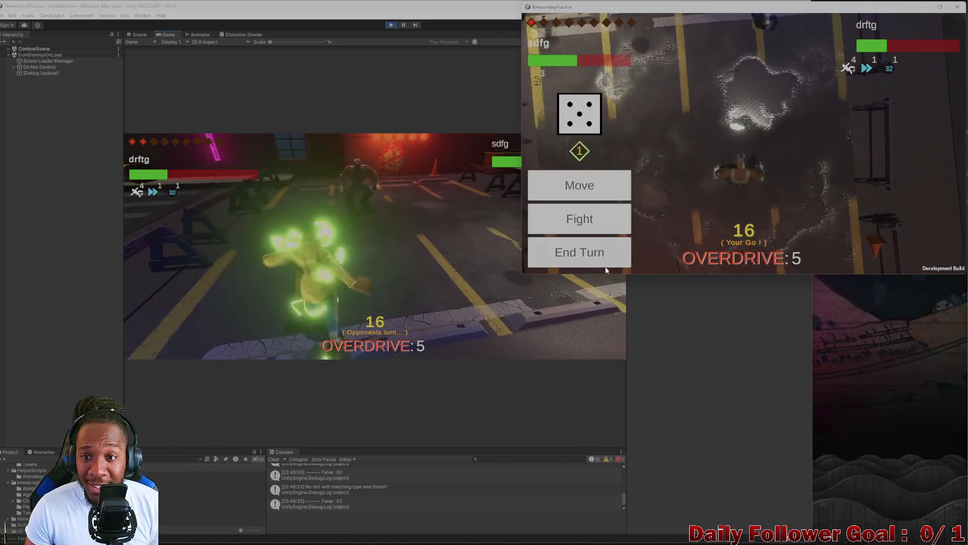
{"action": "left_click", "coordinate": [601, 255]}
{"action": "left_click", "coordinate": [352, 249]}
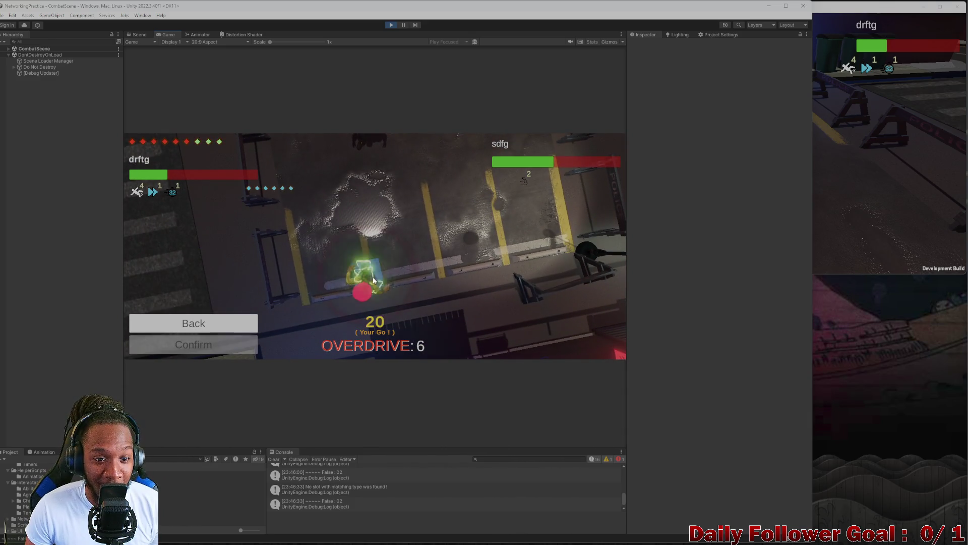
- Move drftg twice to a tile beside the opponent and land the finishing attack to win
{"action": "left_click", "coordinate": [337, 275]}
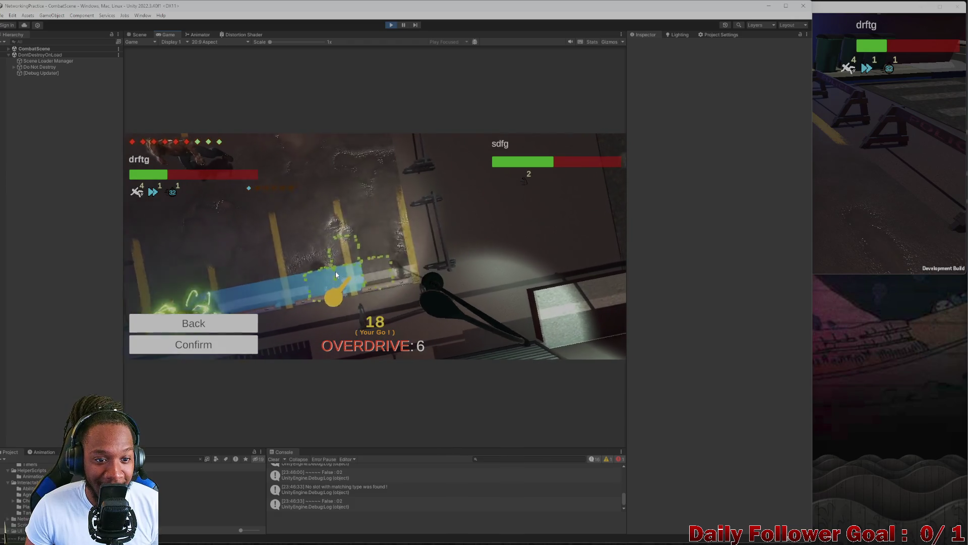
{"action": "left_click", "coordinate": [228, 344]}
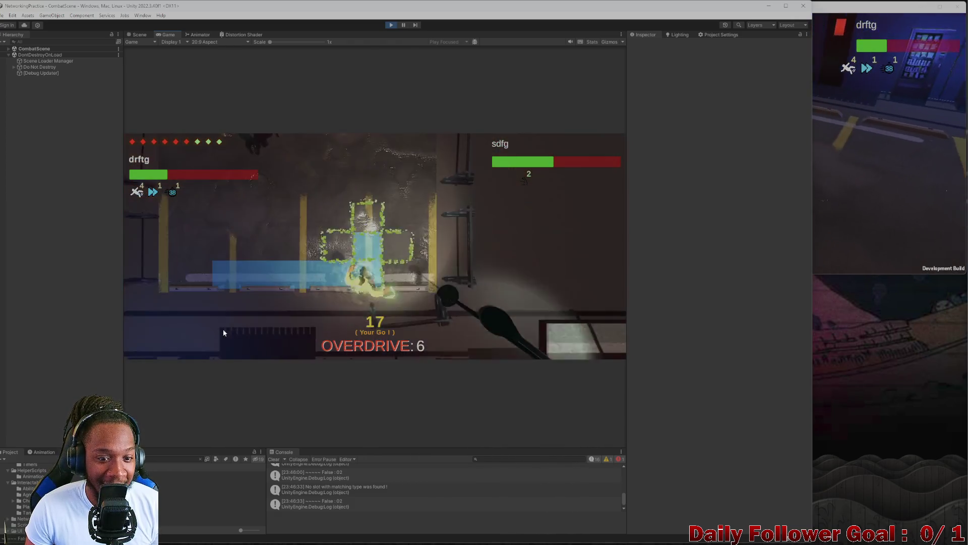
{"action": "left_click", "coordinate": [193, 281]}
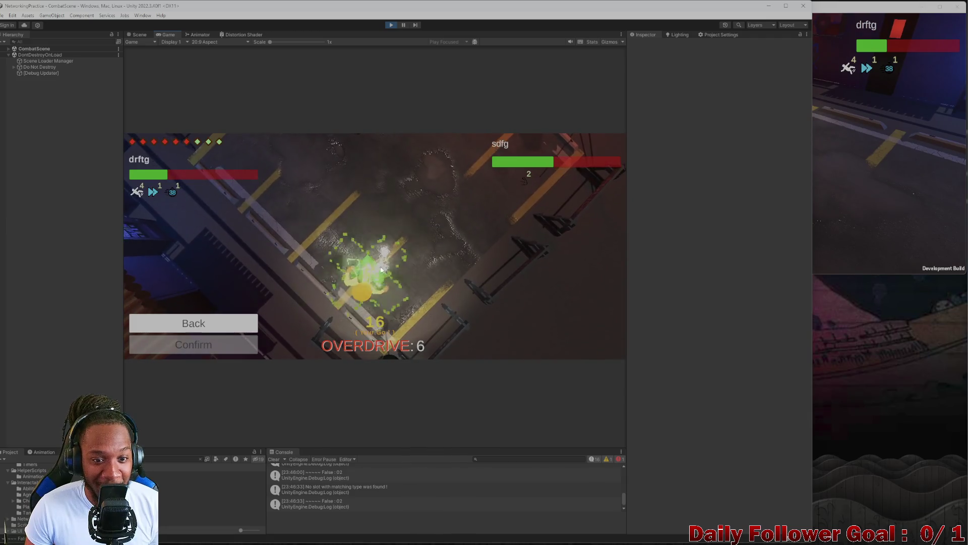
{"action": "left_click", "coordinate": [340, 259]}
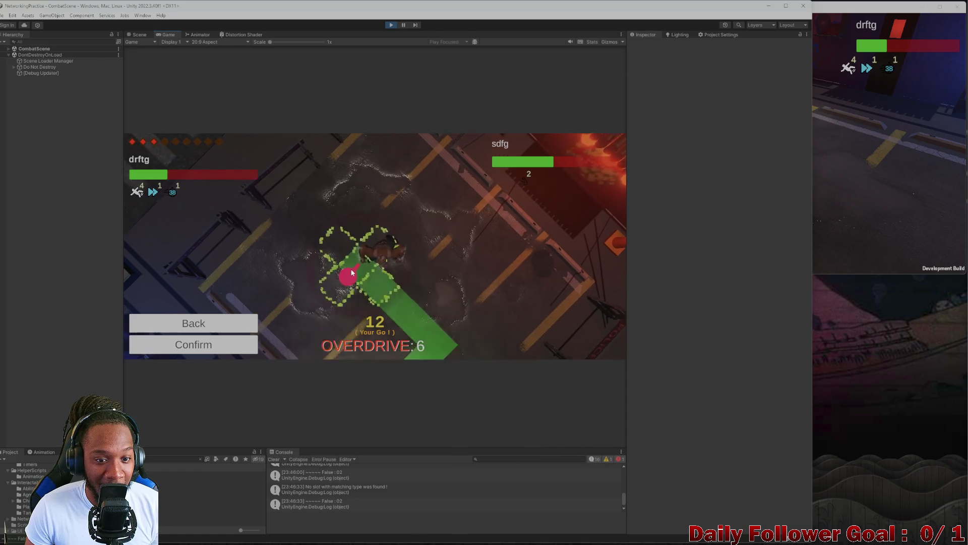
{"action": "left_click", "coordinate": [244, 344]}
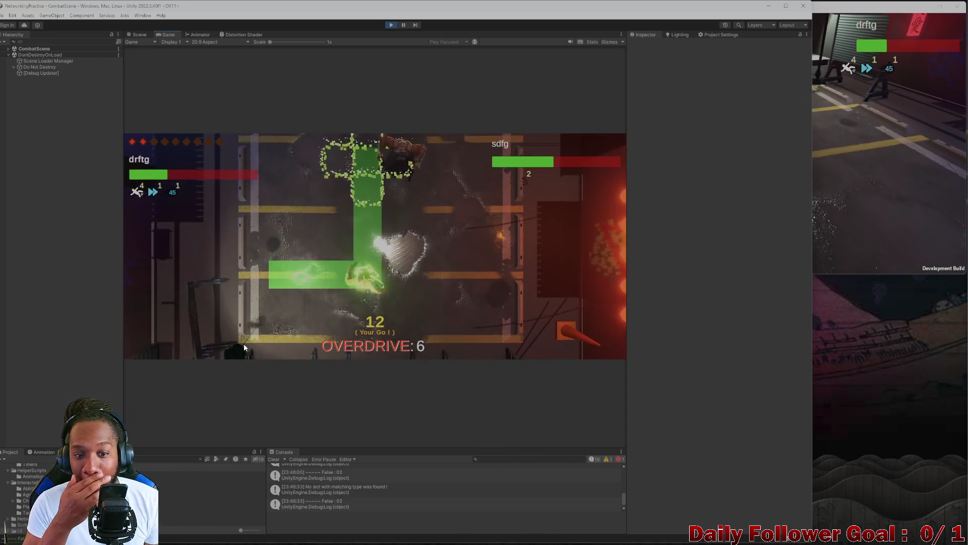
{"action": "left_click", "coordinate": [184, 320]}
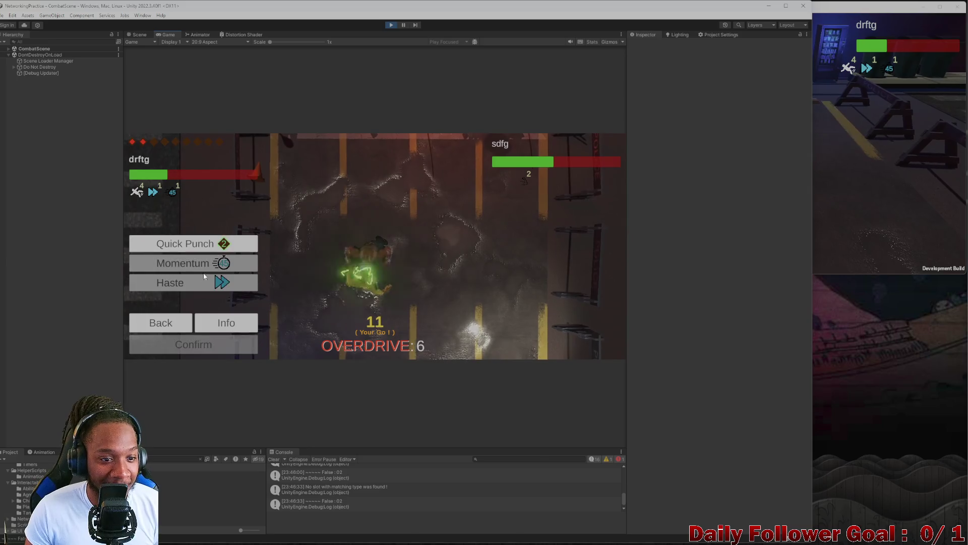
{"action": "left_click", "coordinate": [193, 347]}
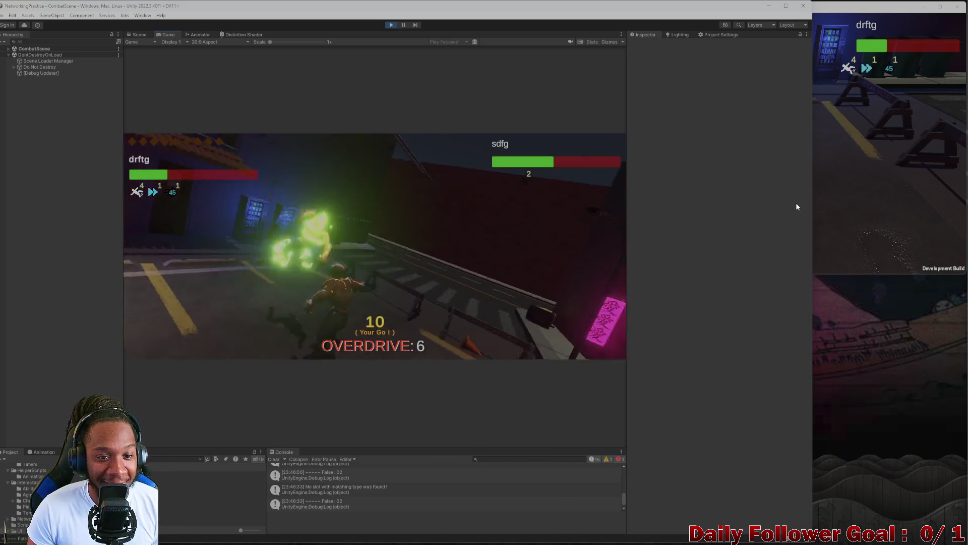
{"action": "left_click", "coordinate": [845, 177]}
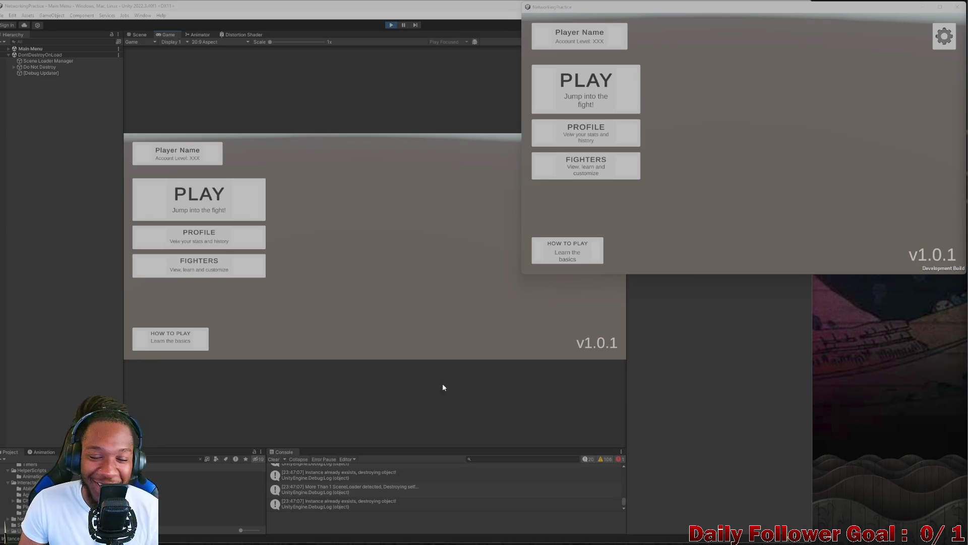
- Close the NetworkingPractice build window and exit Play mode in the editor
{"action": "left_click", "coordinate": [957, 7]}
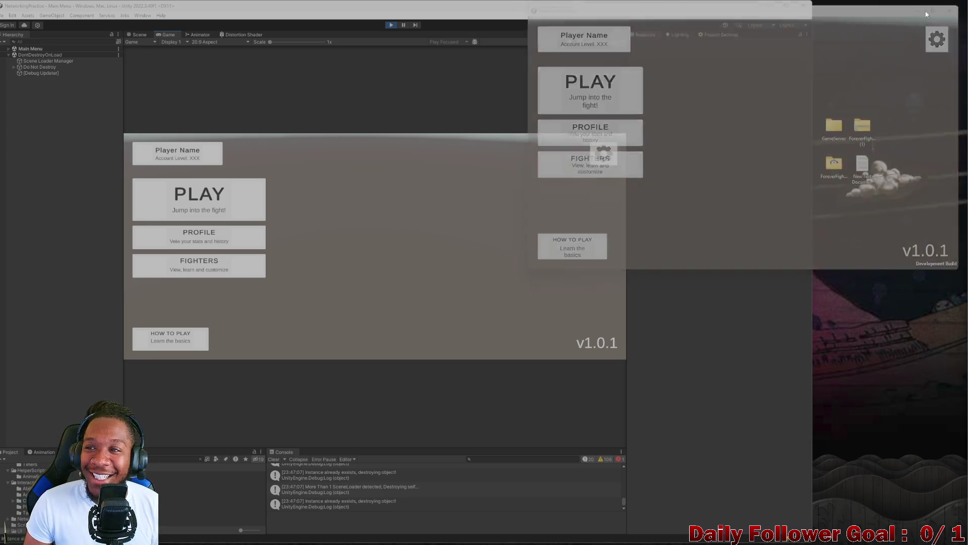
{"action": "left_click", "coordinate": [392, 26]}
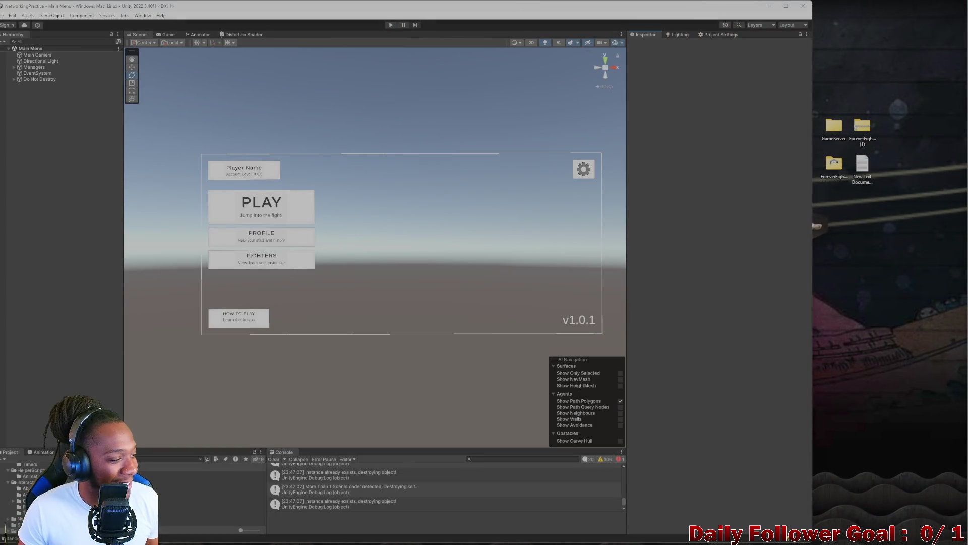